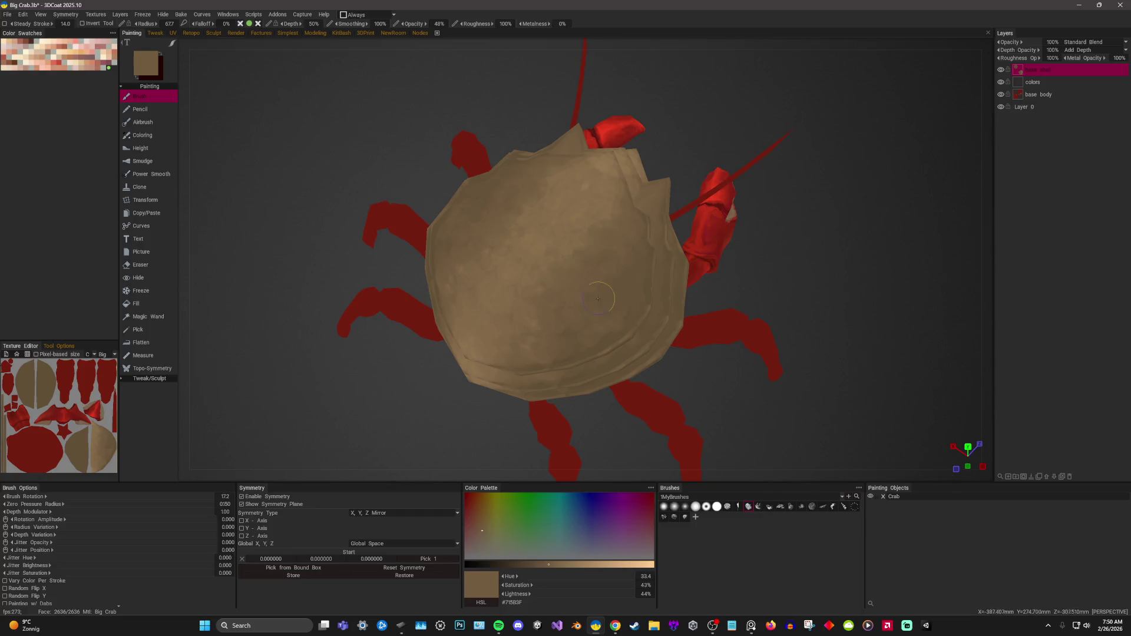
Darken the brown slightly and frame a tilted view of the shell with a smaller brush.
key(v)
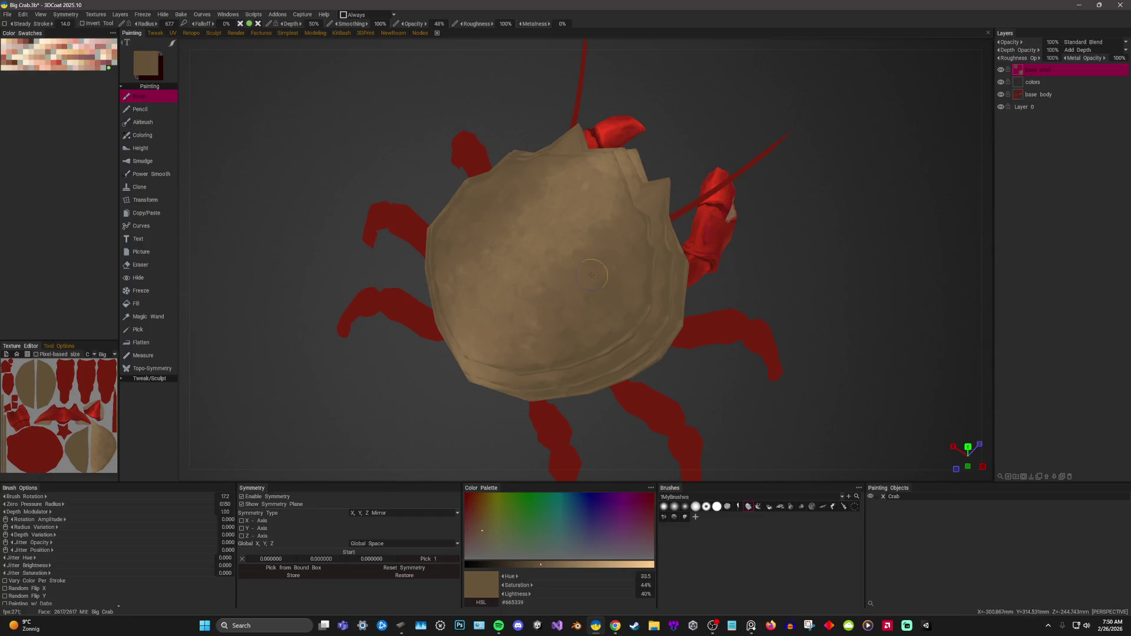
scroll(824, 237, down, 4)
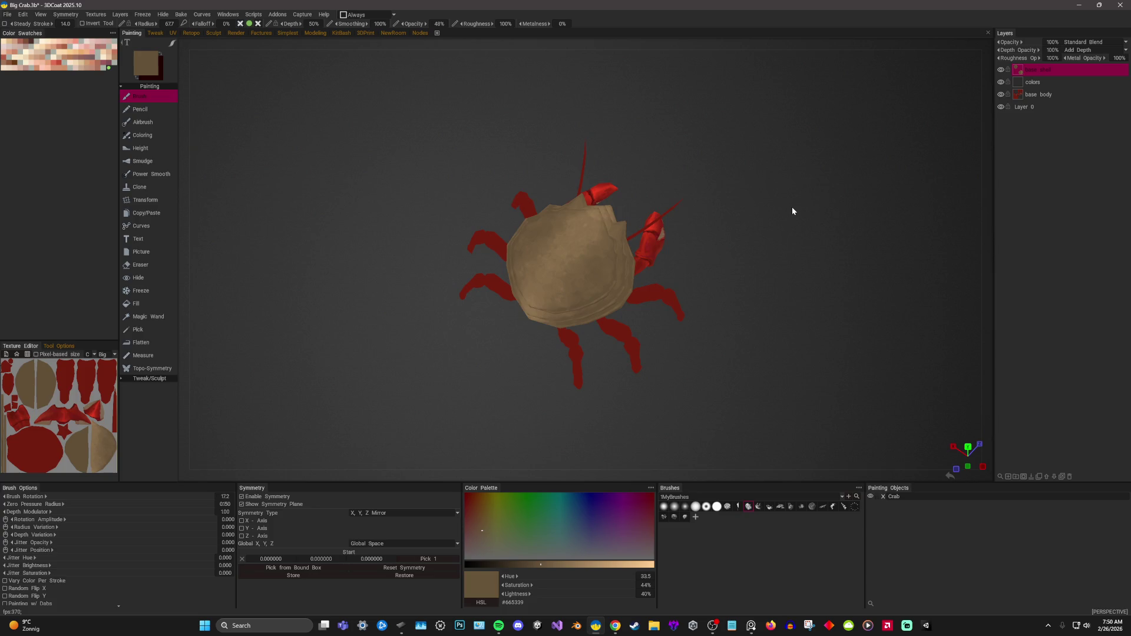
mouse_move(792, 207)
mouse_down()
mouse_move(834, 212)
mouse_move(830, 433)
mouse_up()
scroll(834, 236, up, 3)
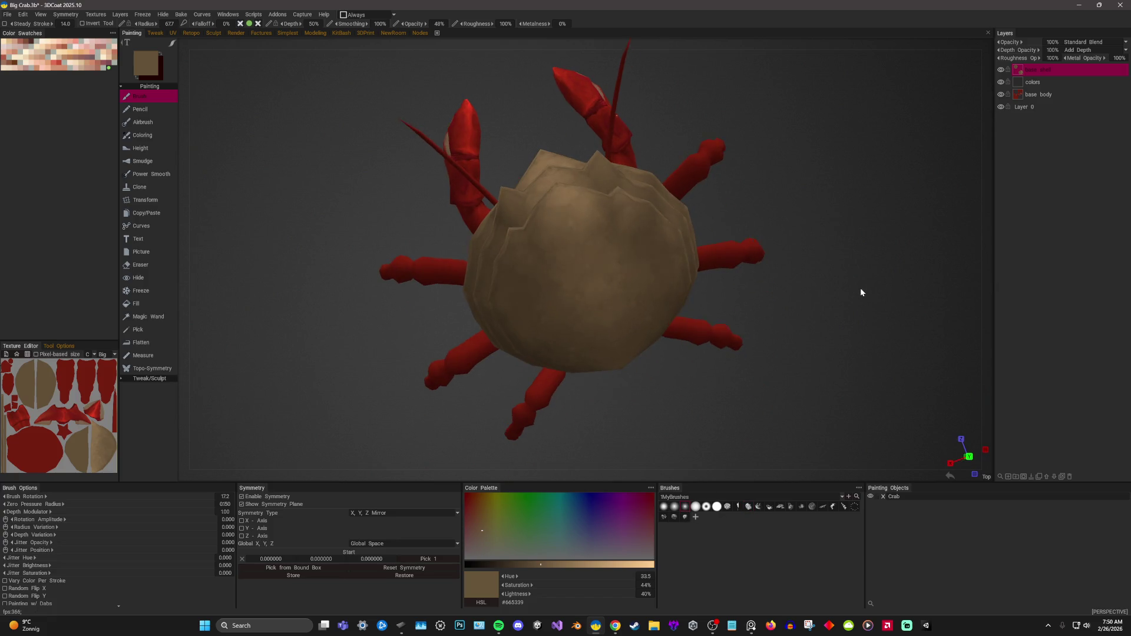
drag(860, 287, 881, 272)
scroll(881, 273, up, 3)
scroll(903, 275, up, 2)
right_drag(677, 265, 606, 324)
Dab alternating lighter and darker brown tones over the top of the shell.
key(v)
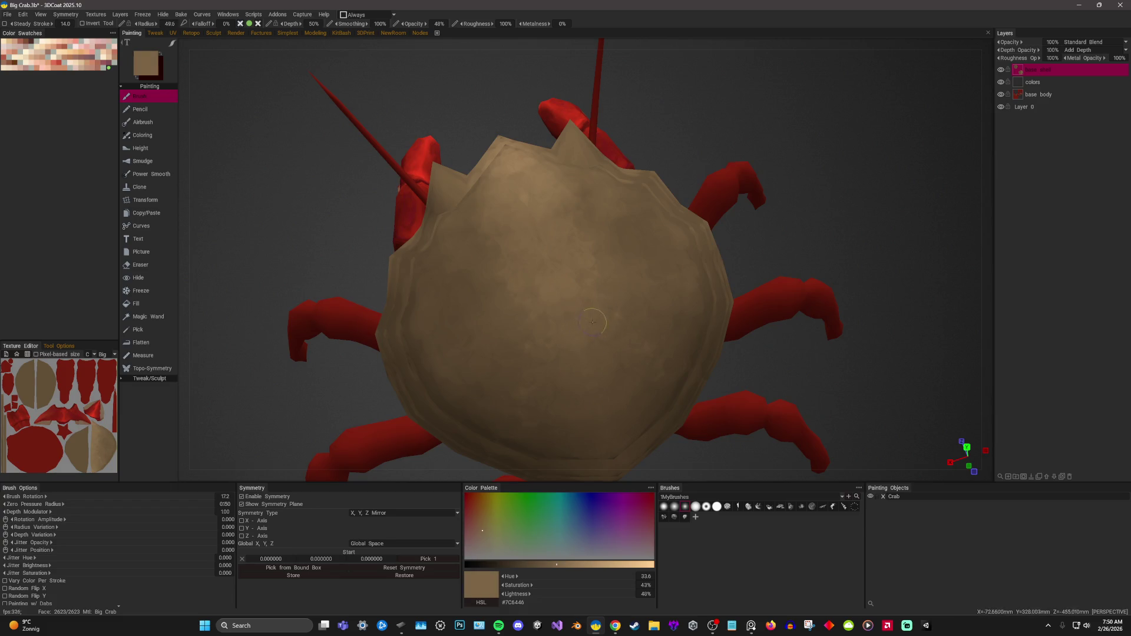
key(v)
key(v)
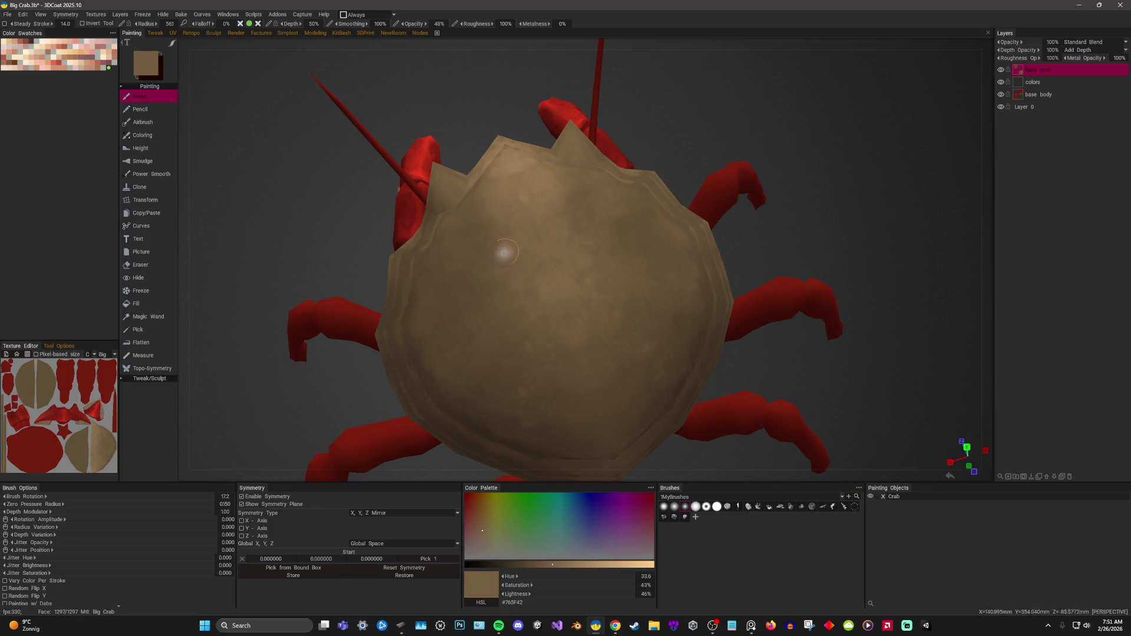
key(v)
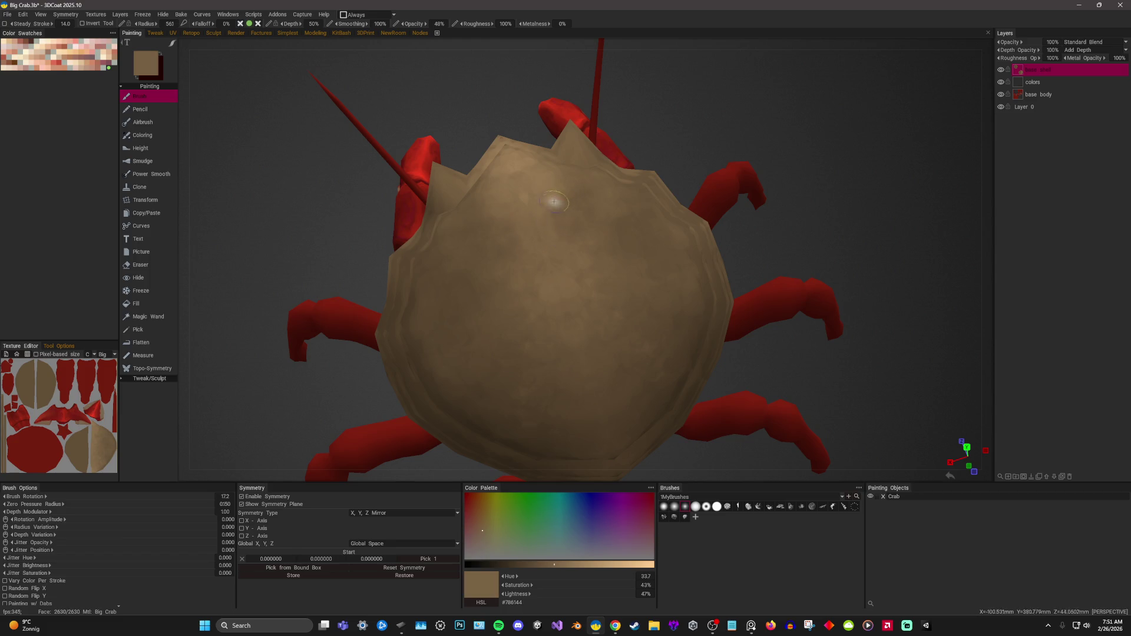
key(v)
key(v)
key(v)
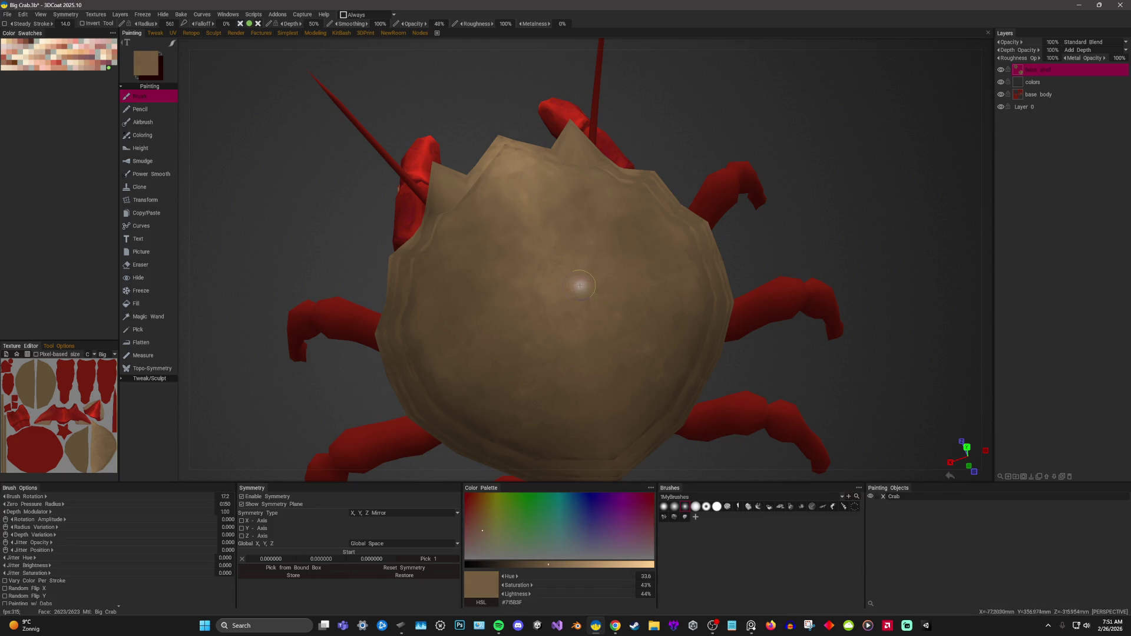
scroll(831, 248, down, 5)
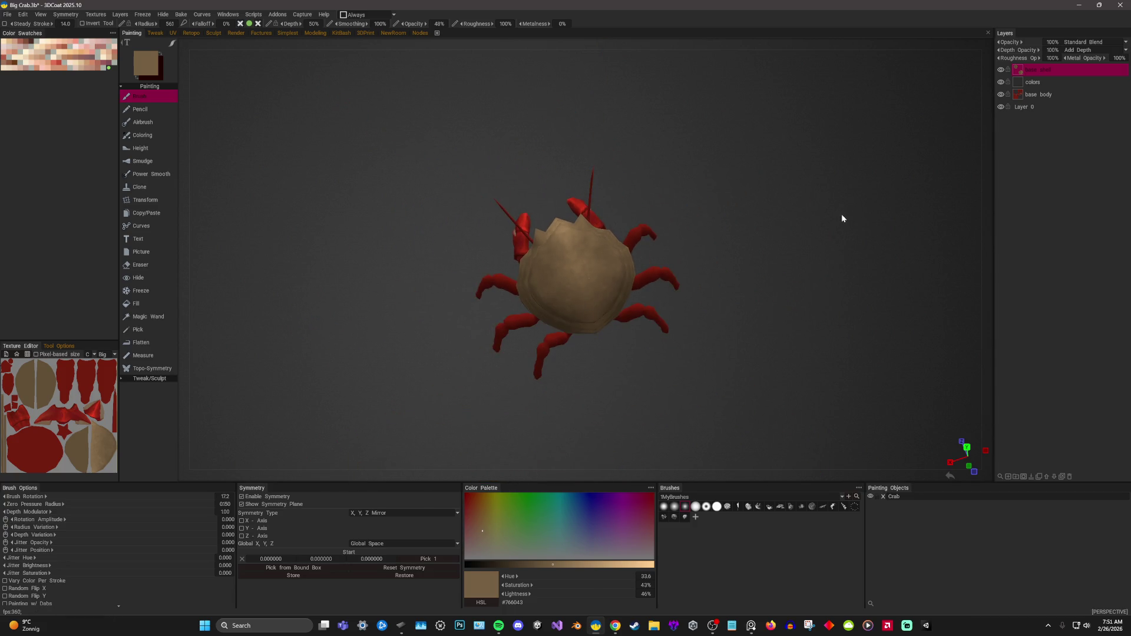
scroll(656, 266, up, 4)
Dab a noticeably lighter spot onto the shell, then choose a darker brown from the palette.
key(v)
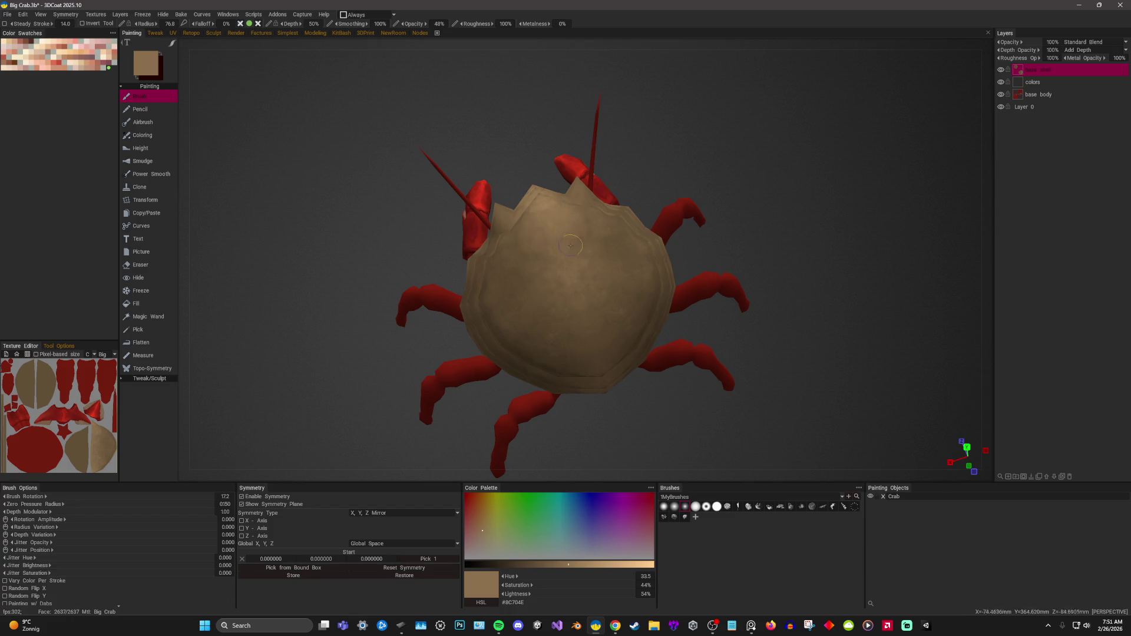
click(585, 241)
scroll(804, 248, down, 3)
mouse_move(803, 247)
right_down()
mouse_move(773, 188)
mouse_move(867, 261)
mouse_move(803, 212)
mouse_move(813, 245)
mouse_move(793, 194)
mouse_move(799, 266)
right_up()
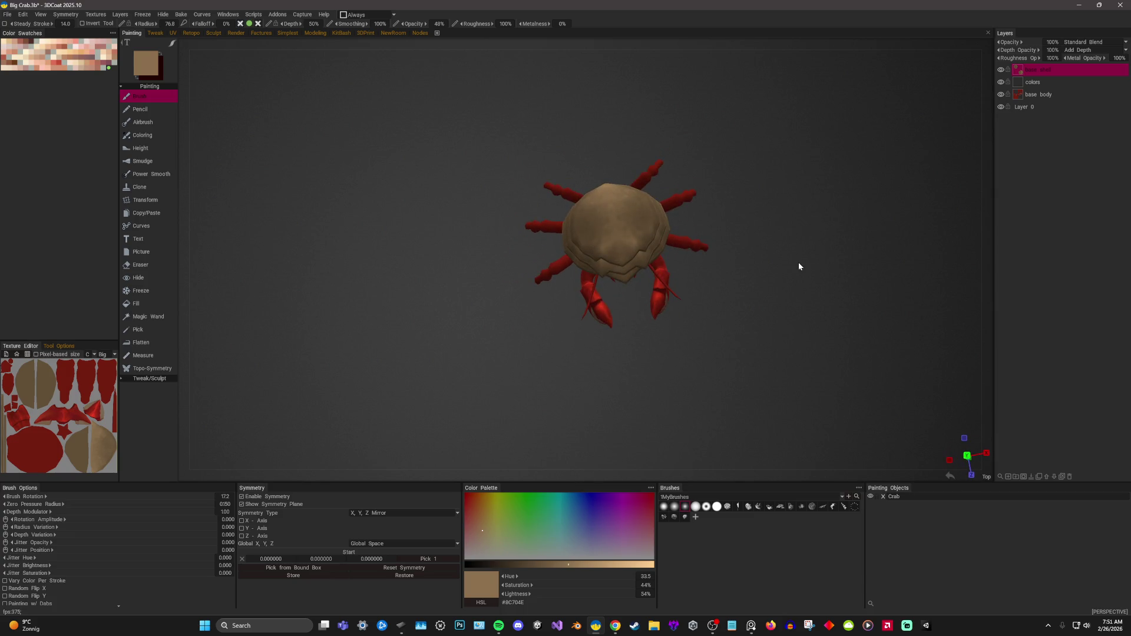
scroll(823, 187, up, 2)
scroll(793, 211, up, 2)
mouse_move(800, 209)
right_down()
mouse_move(805, 231)
mouse_move(807, 216)
right_up()
scroll(803, 260, up, 2)
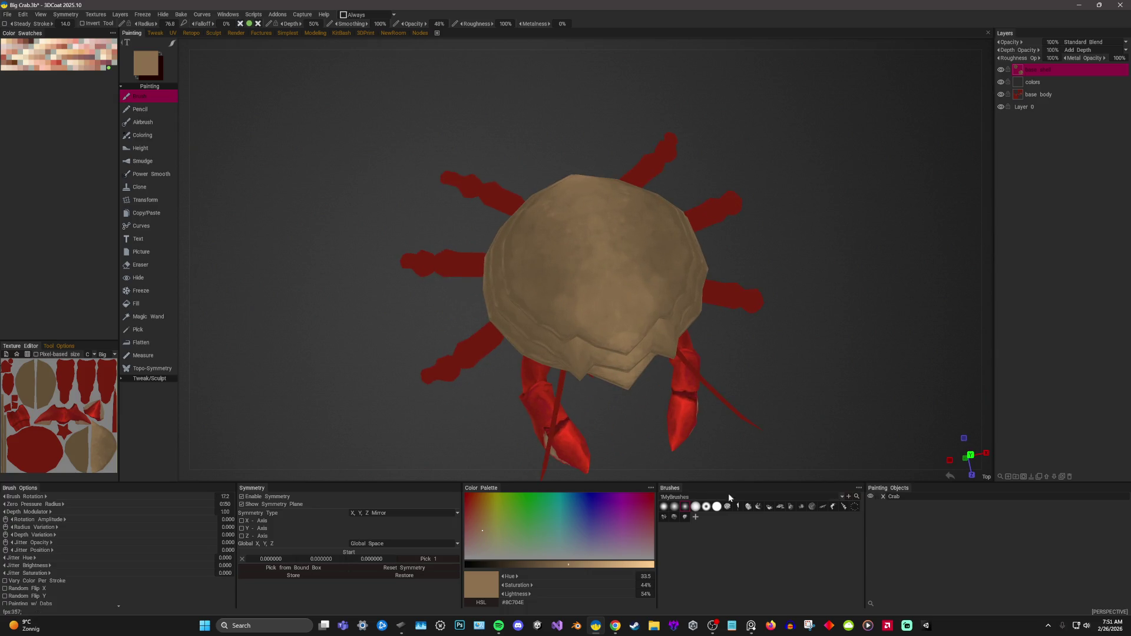
click(812, 506)
scroll(862, 354, up, 2)
Paint progressively darker brown patches onto the shell from several angles.
key(v)
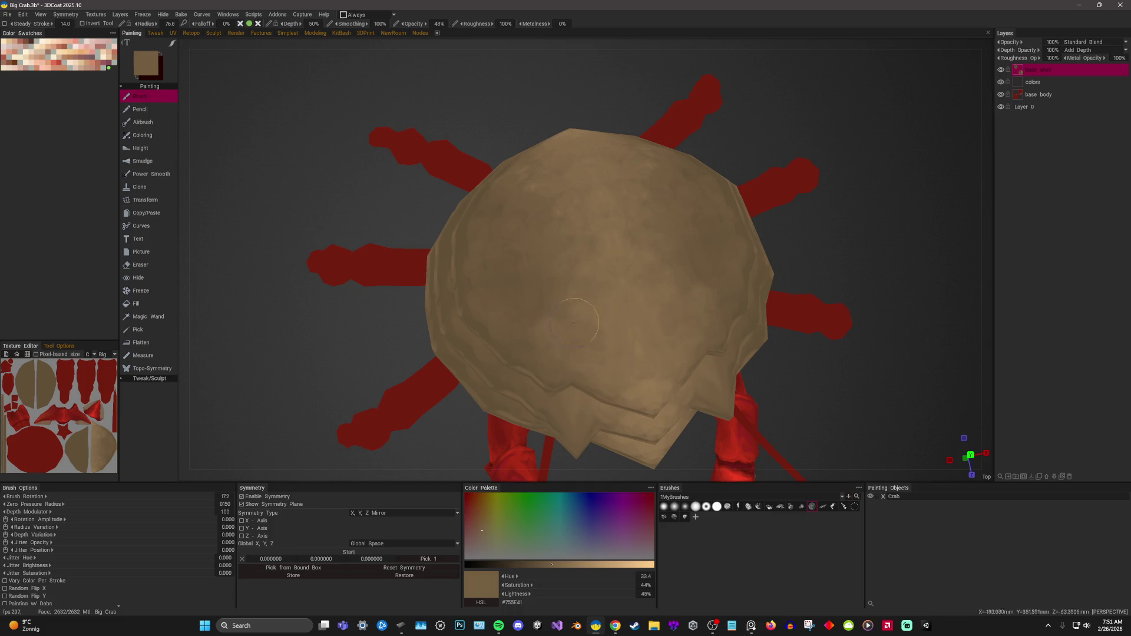
key(v)
right_drag(575, 253, 849, 220)
key(v)
key(v)
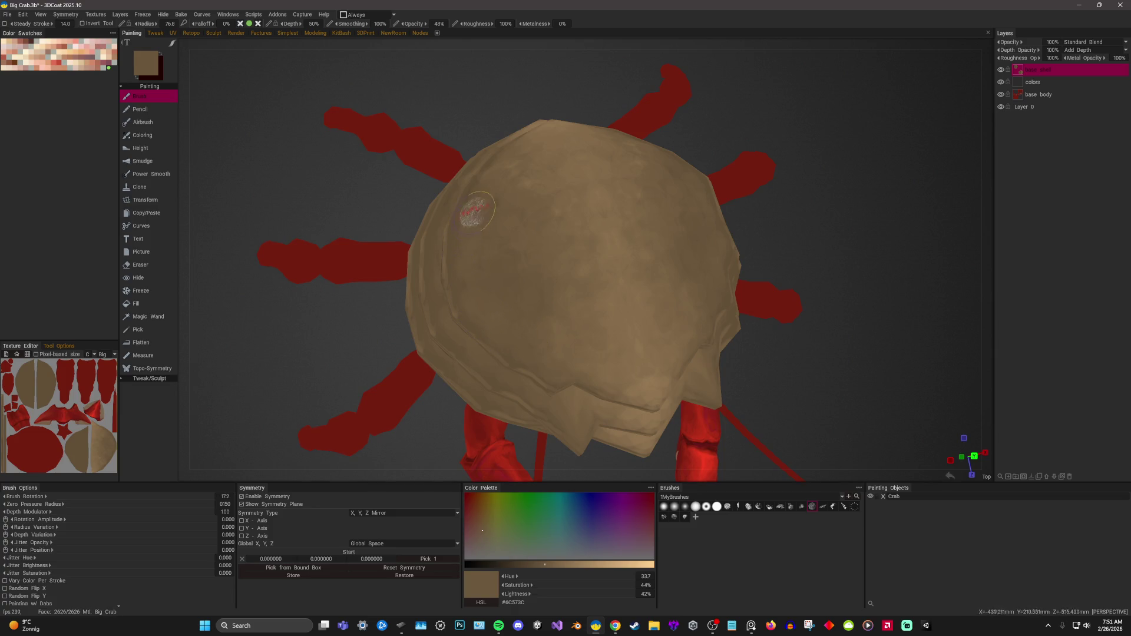
key(v)
key(v)
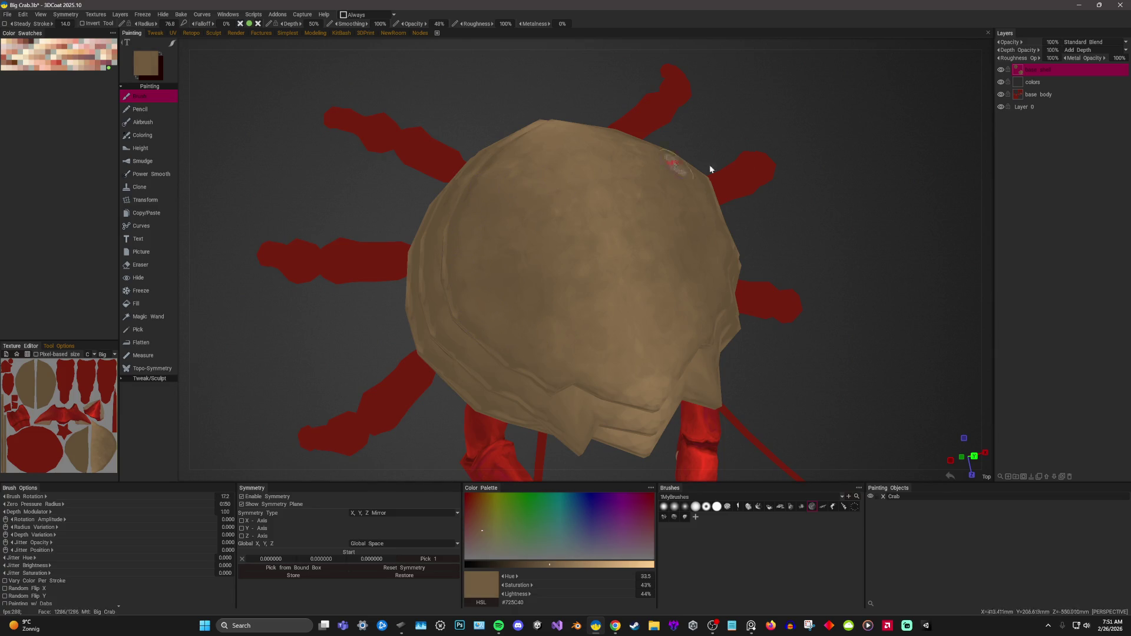
right_drag(710, 164, 584, 199)
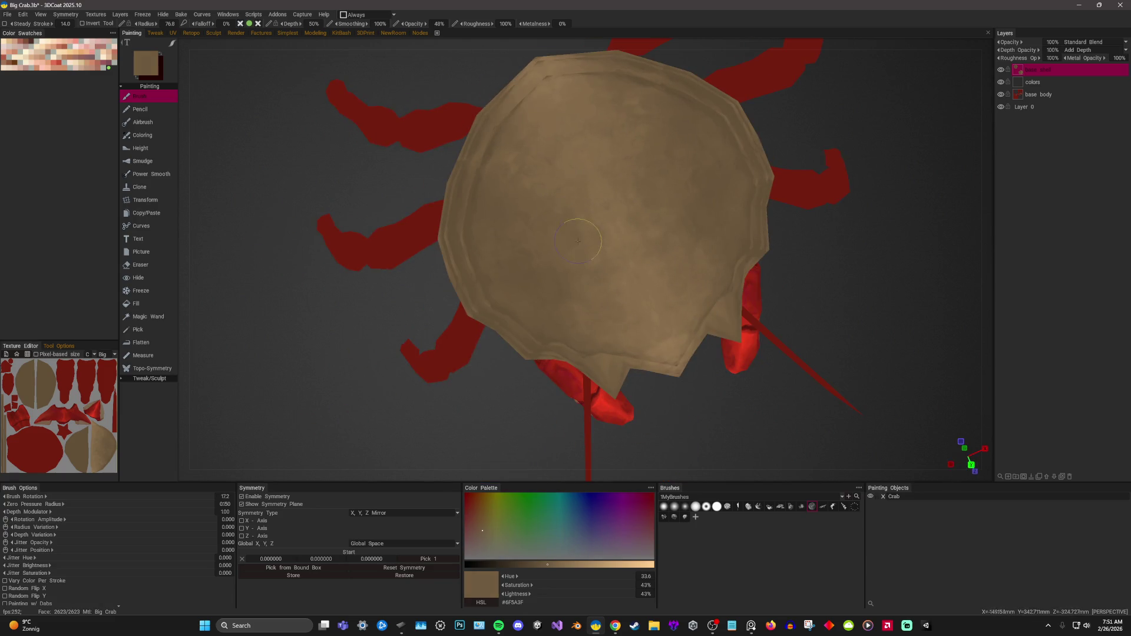
Add a few more dark then light dabs around the shell with a smaller brush.
key(v)
key(v)
right_drag(807, 259, 696, 291)
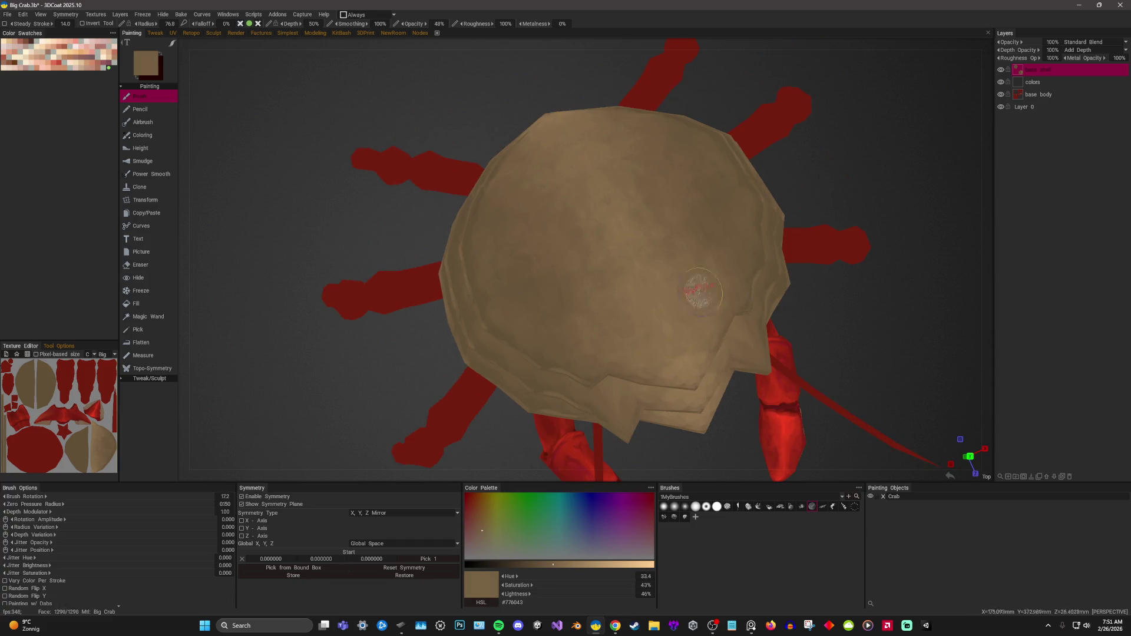
key(v)
right_drag(667, 361, 625, 334)
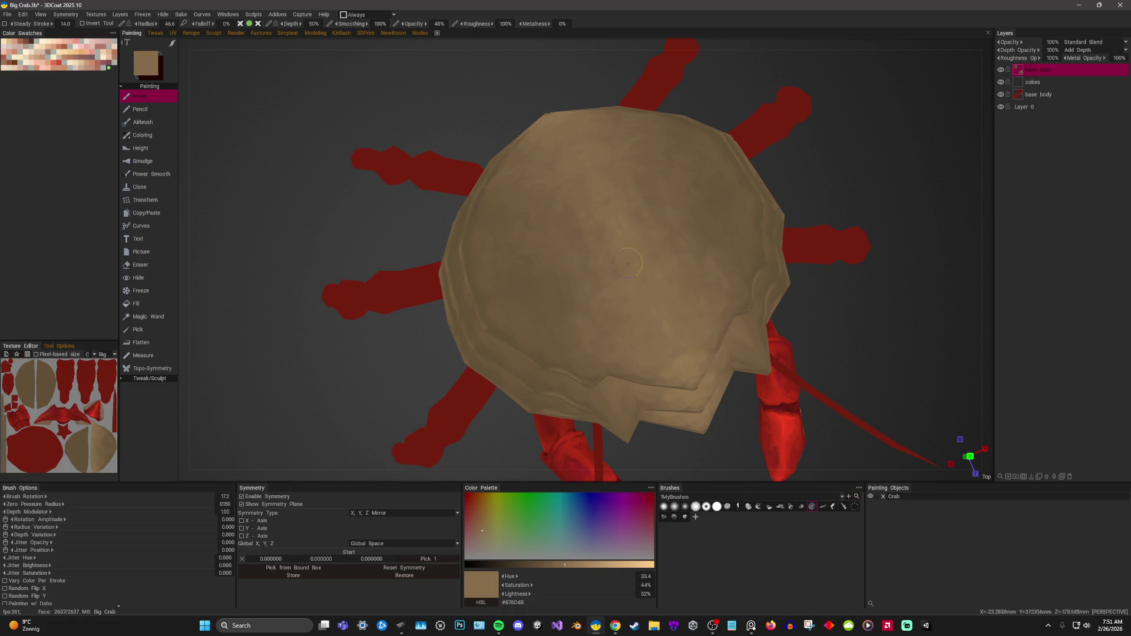
alt+drag(596, 234, 866, 165)
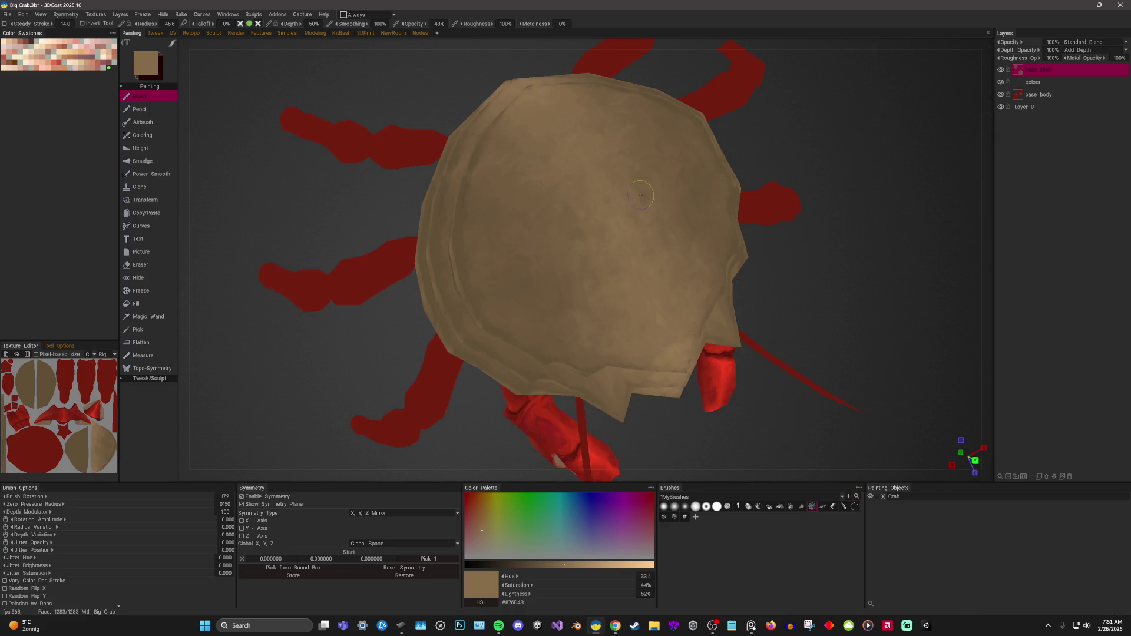
scroll(780, 138, down, 5)
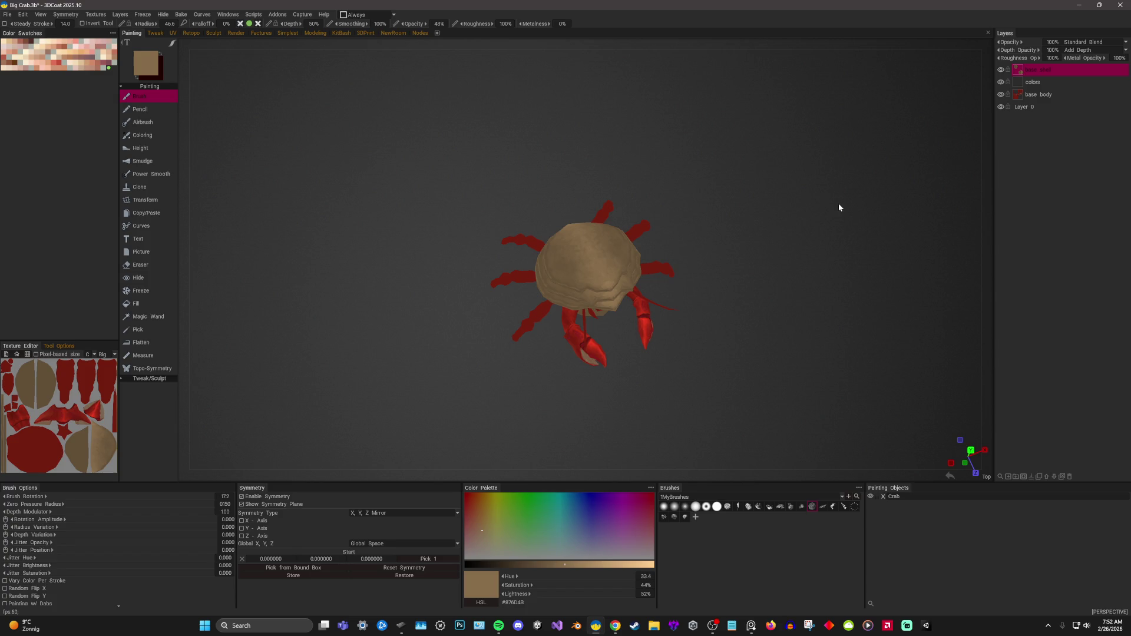
Return from the browser to 3DCoat and face the crab from the front.
key(alt+Tab)
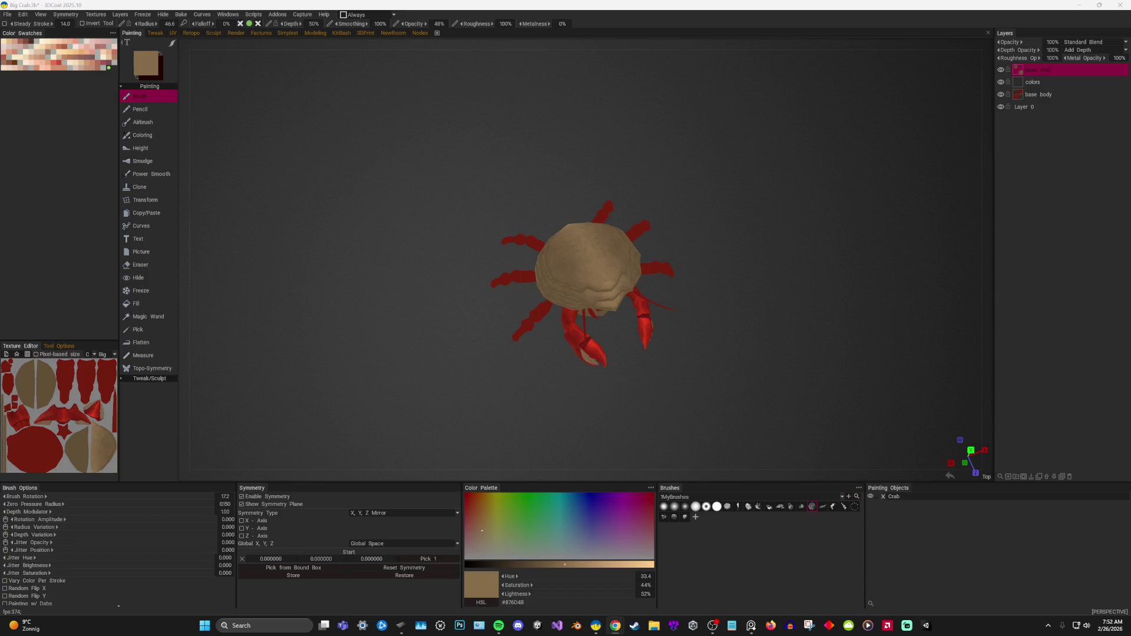
key(alt+Tab)
mouse_move(761, 161)
alt+mouse_down()
mouse_move(829, 212)
mouse_move(856, 299)
mouse_move(857, 266)
alt+mouse_up()
scroll(775, 334, up, 5)
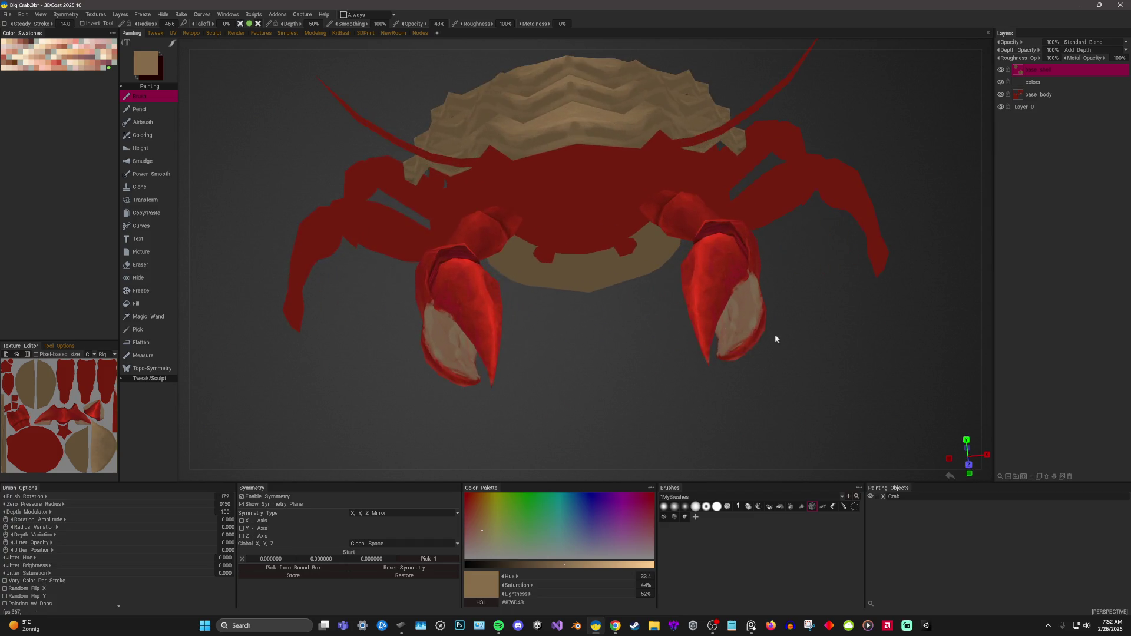
scroll(646, 347, down, 3)
scroll(623, 357, down, 2)
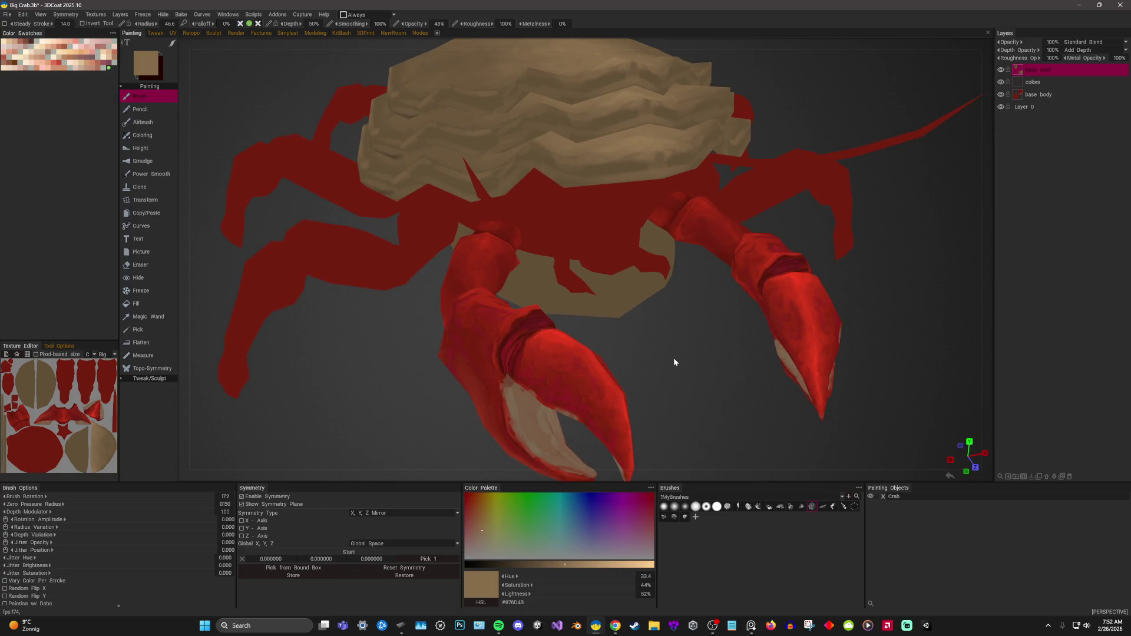
Paint light tan patches onto both red claws with symmetry, then look back at the shell.
drag(589, 379, 571, 349)
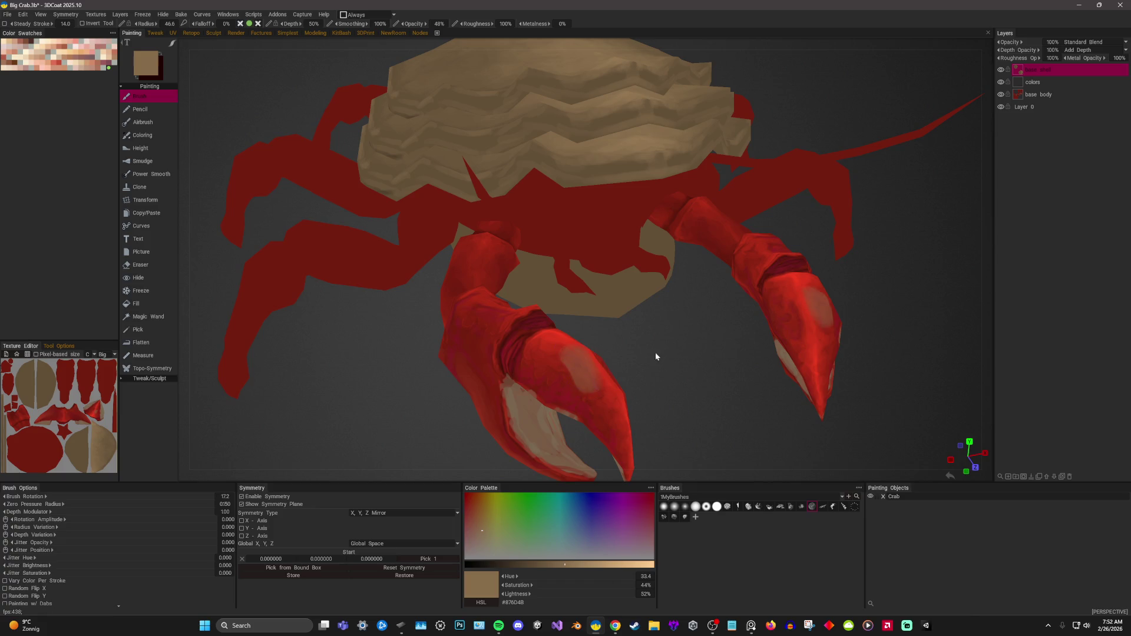
scroll(665, 351, up, 3)
mouse_move(677, 379)
alt+mouse_down()
mouse_move(606, 431)
mouse_move(740, 372)
mouse_move(801, 306)
alt+mouse_up()
mouse_move(755, 386)
alt+mouse_down()
mouse_move(766, 247)
mouse_move(873, 219)
mouse_move(823, 261)
mouse_move(802, 252)
mouse_move(843, 230)
alt+mouse_up()
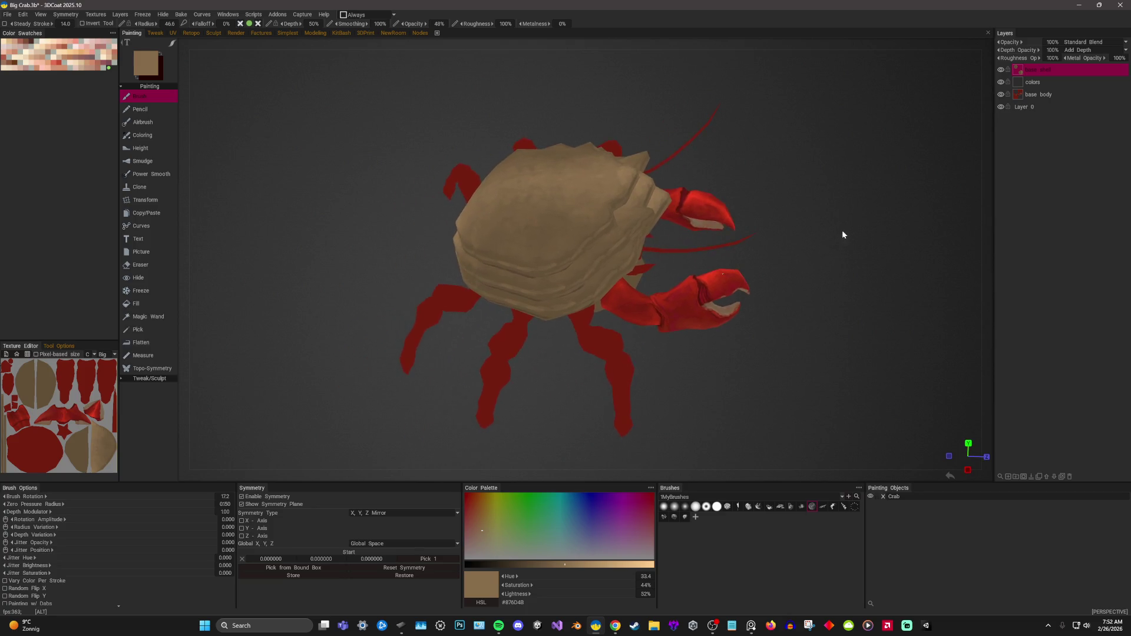
alt+right_drag(843, 234, 865, 286)
mouse_move(794, 235)
right_down()
mouse_move(872, 147)
mouse_move(853, 126)
mouse_move(862, 130)
right_up()
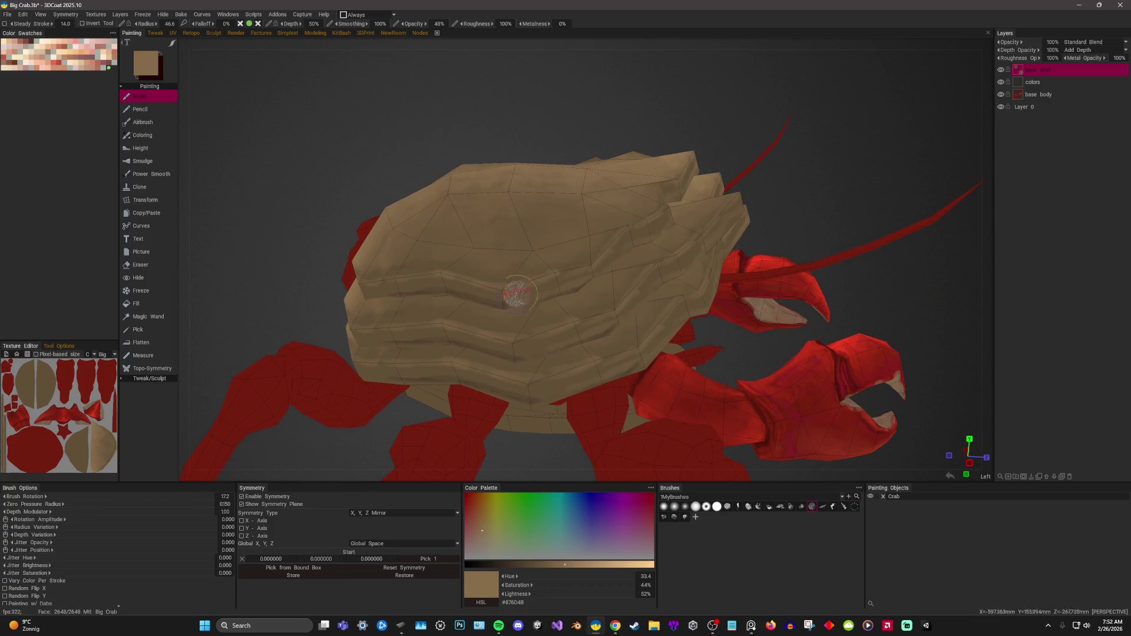
key(v)
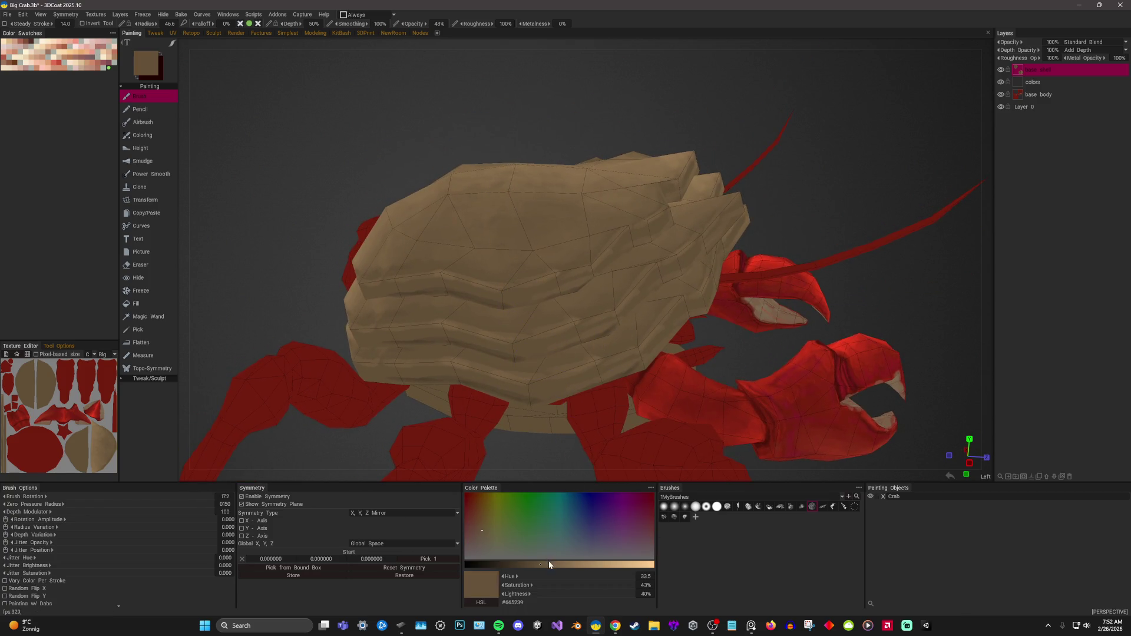
click(556, 563)
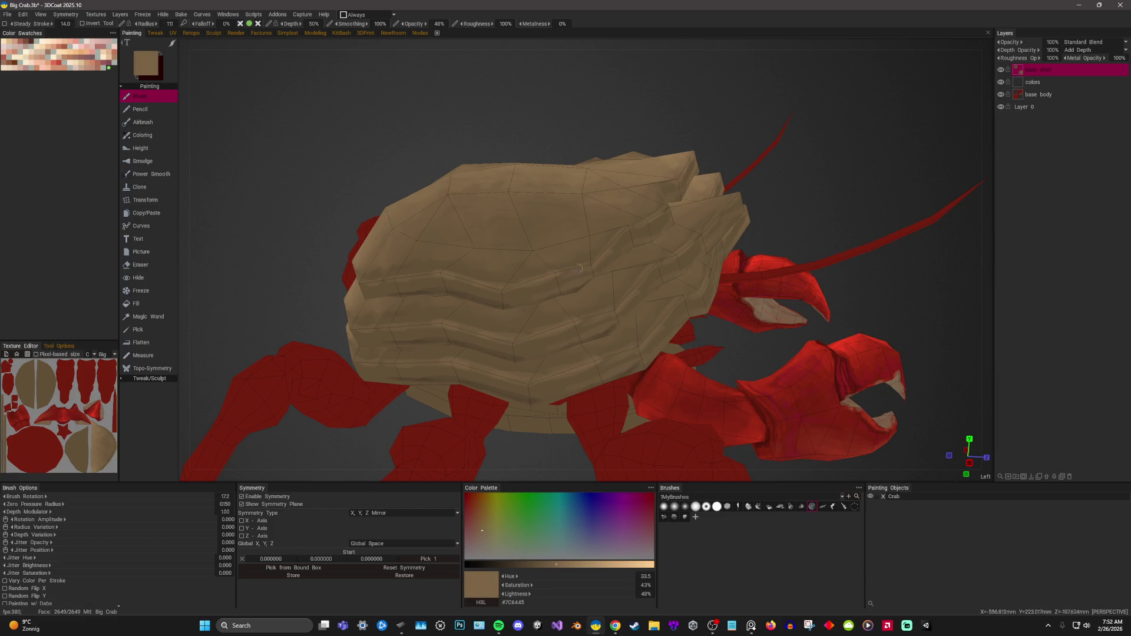
drag(614, 240, 634, 226)
key(v)
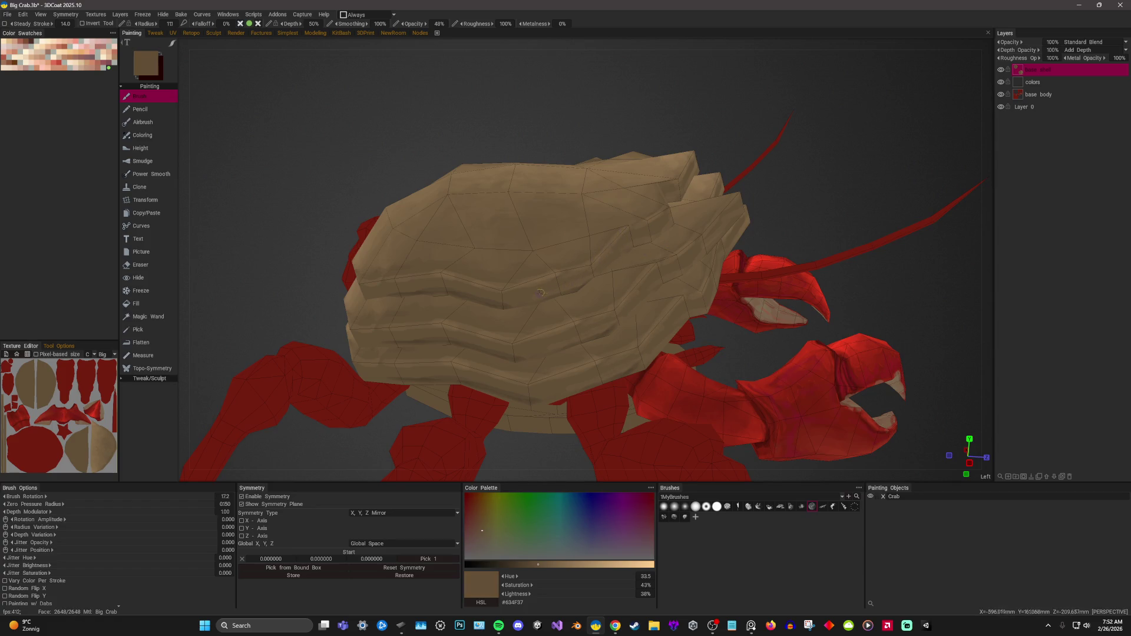
scroll(563, 284, up, 1)
scroll(659, 244, up, 5)
scroll(619, 222, up, 2)
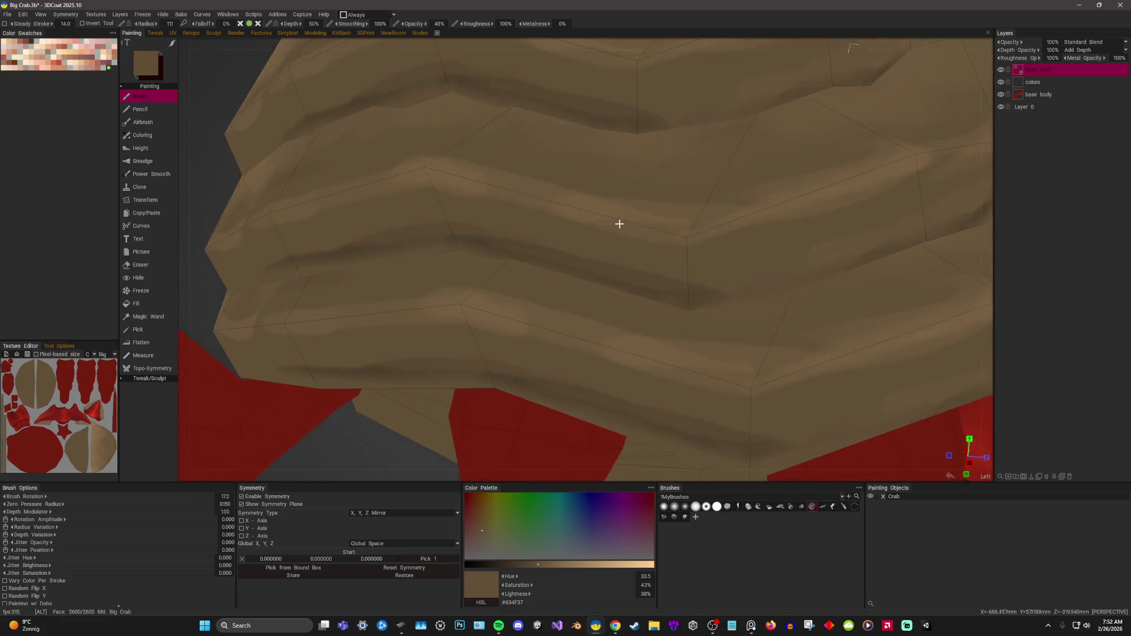
scroll(531, 354, down, 3)
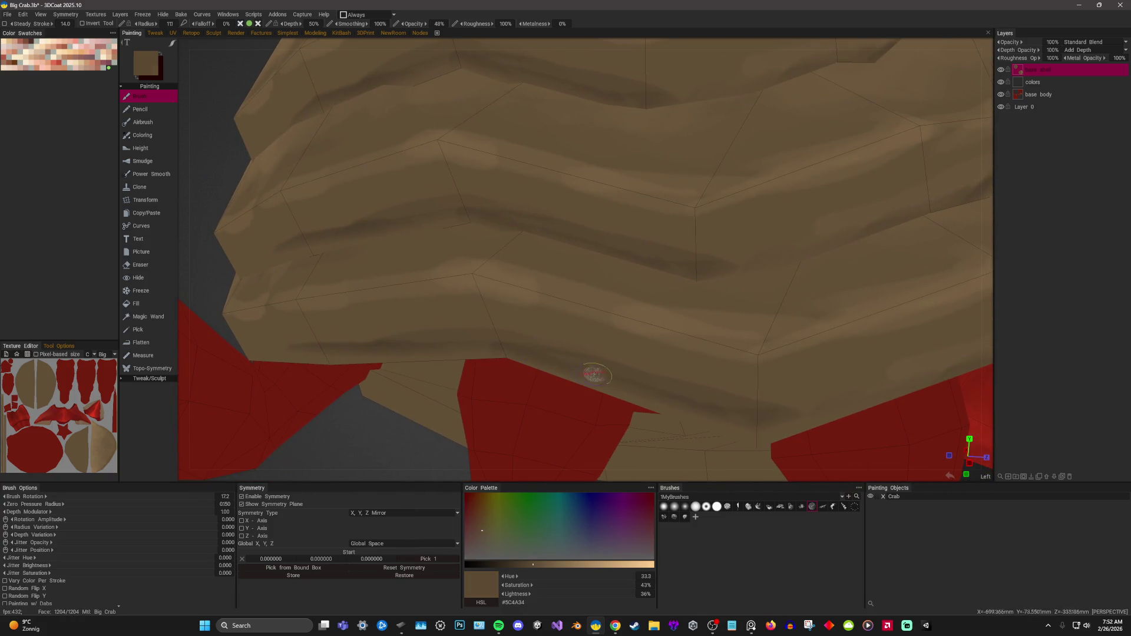
alt+drag(594, 374, 619, 338)
click(513, 565)
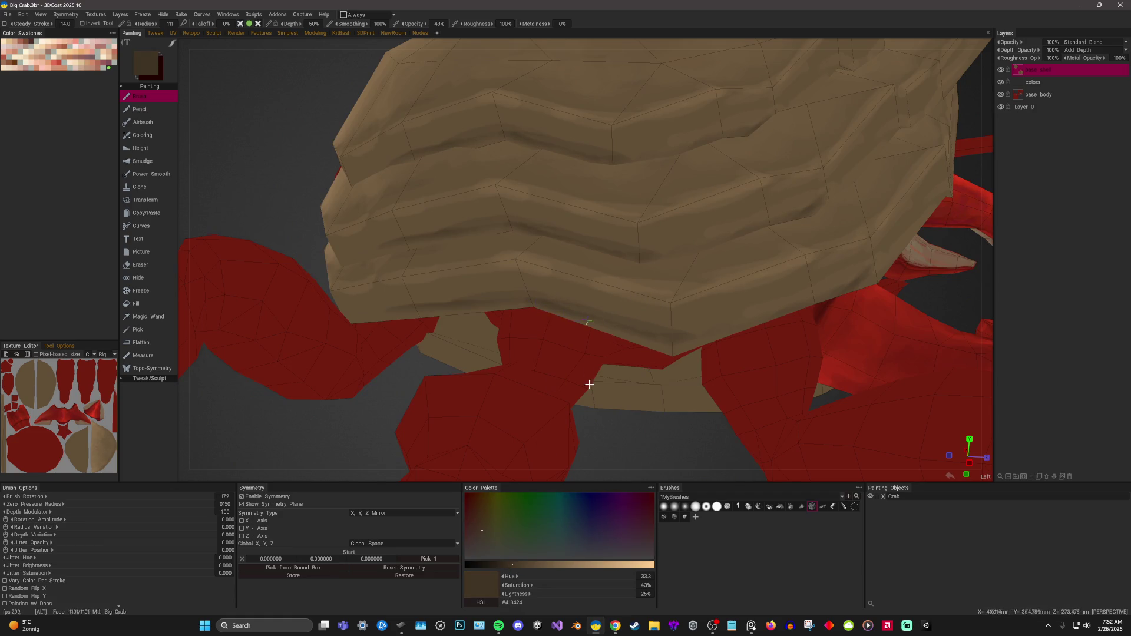
alt+drag(589, 384, 602, 417)
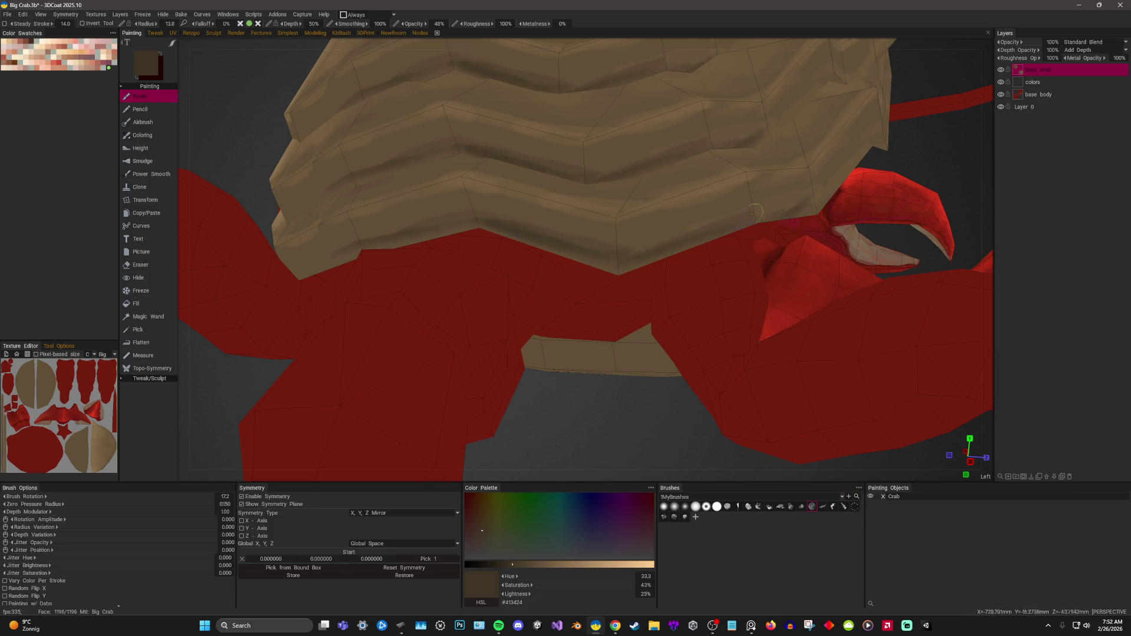
scroll(699, 231, up, 2)
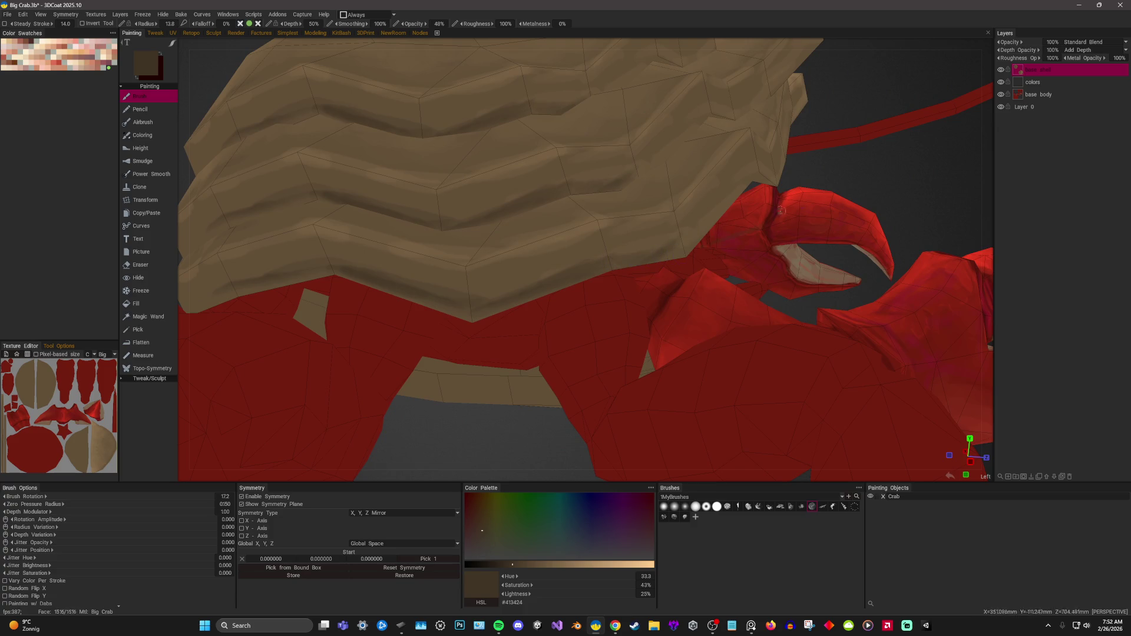
alt+drag(780, 209, 498, 374)
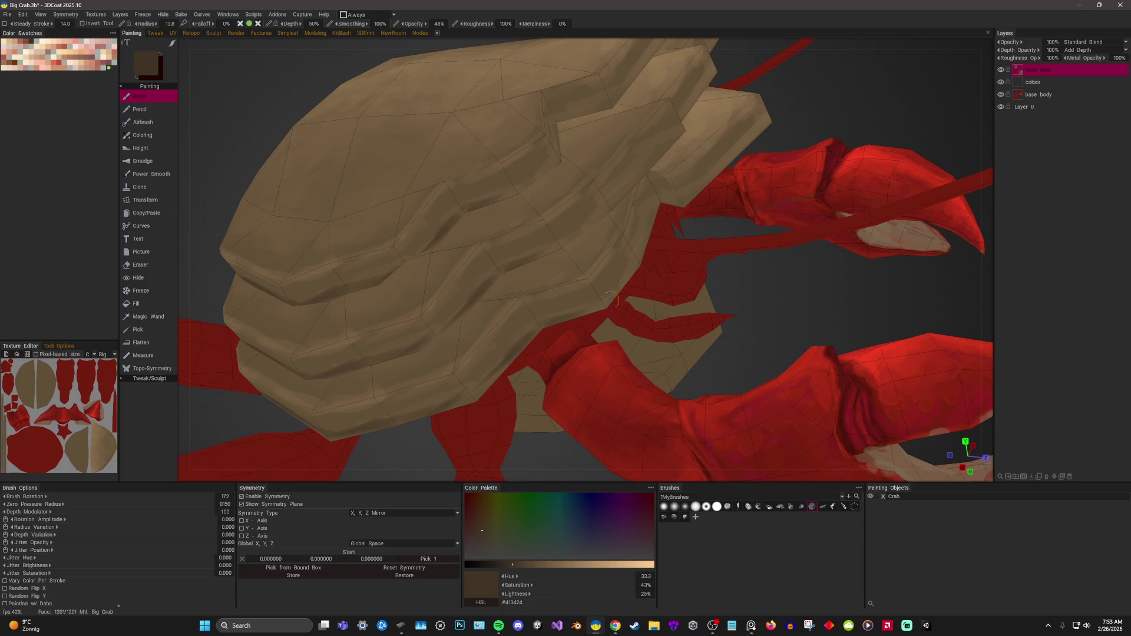
Dab lighter and darker brown tones onto the shell near the claws.
alt+drag(616, 299, 756, 306)
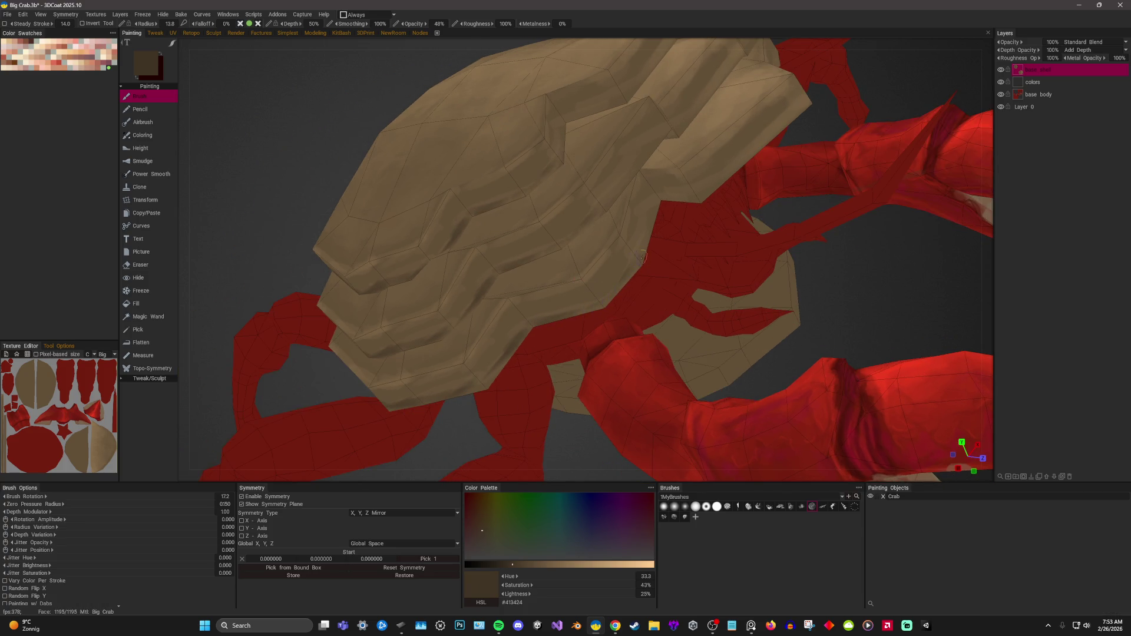
mouse_move(644, 257)
alt+mouse_down()
mouse_move(618, 290)
mouse_move(695, 199)
alt+mouse_up()
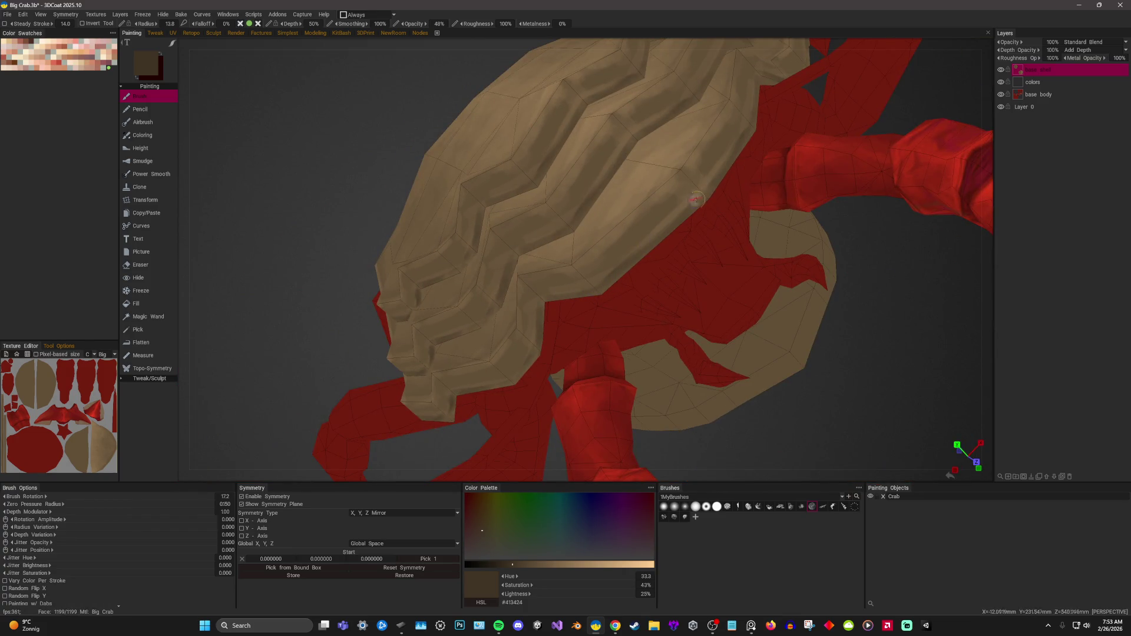
key(v)
alt+drag(672, 193, 647, 190)
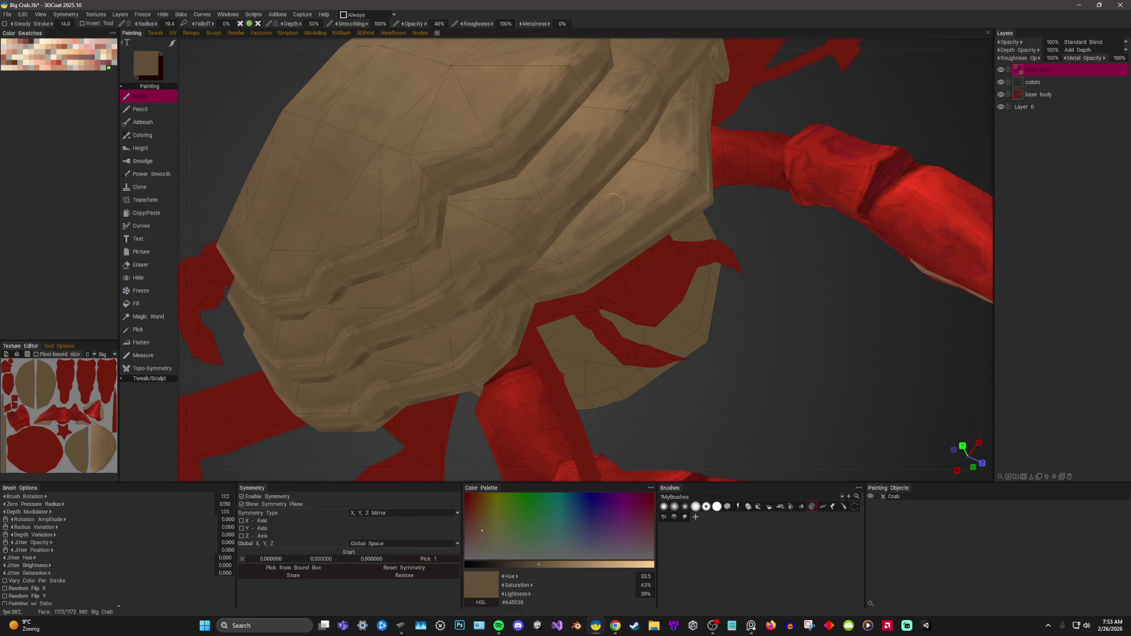
key(v)
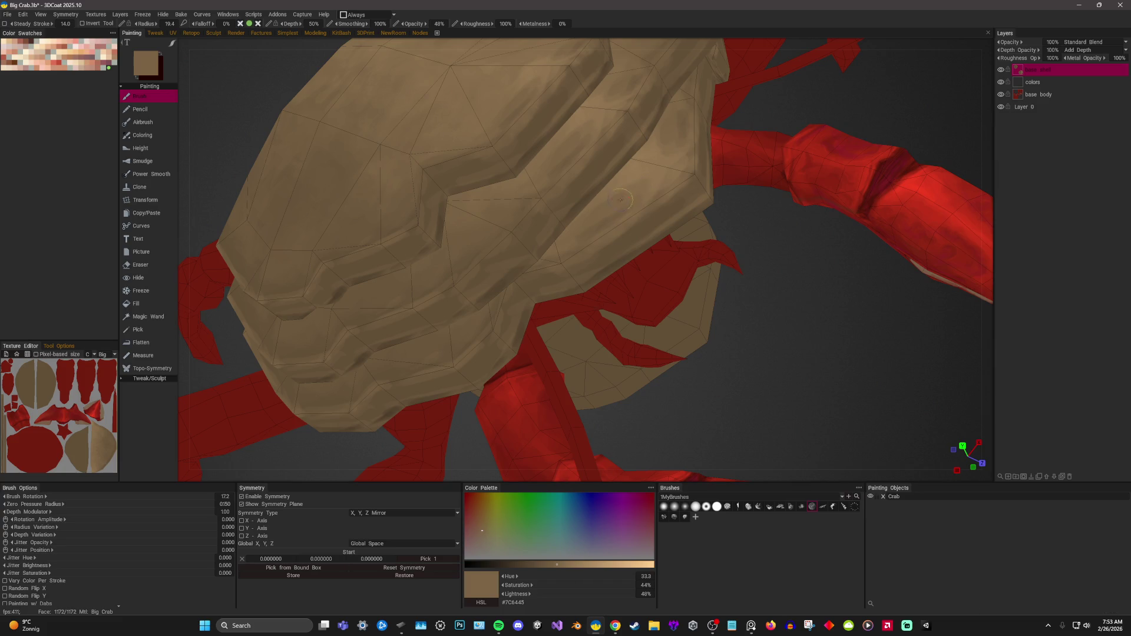
key(v)
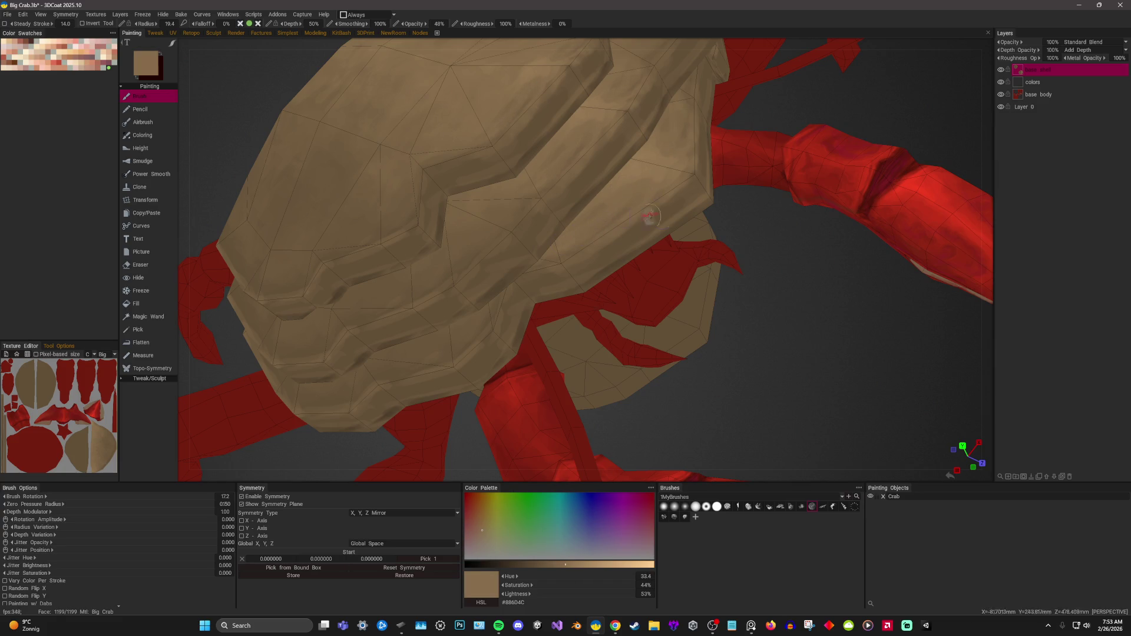
scroll(595, 224, down, 3)
key(v)
scroll(501, 276, down, 2)
Work mid-brown dabs over the side of the shell, then pick a much darker brown.
mouse_move(807, 326)
middle_down()
mouse_move(869, 174)
mouse_move(581, 275)
middle_up()
key(v)
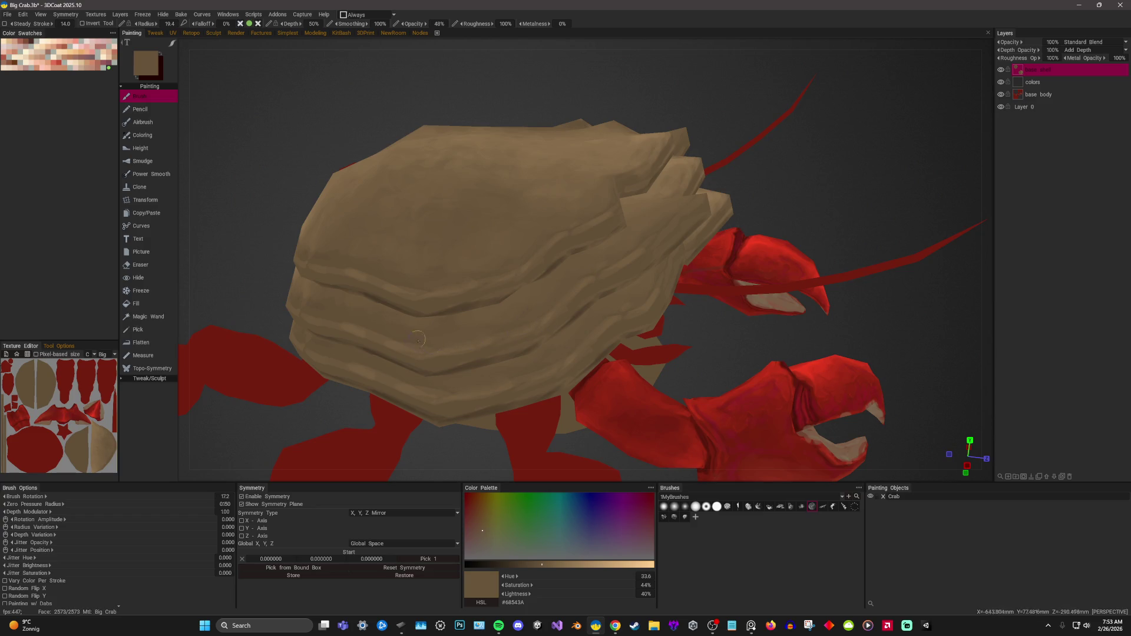
scroll(437, 305, up, 2)
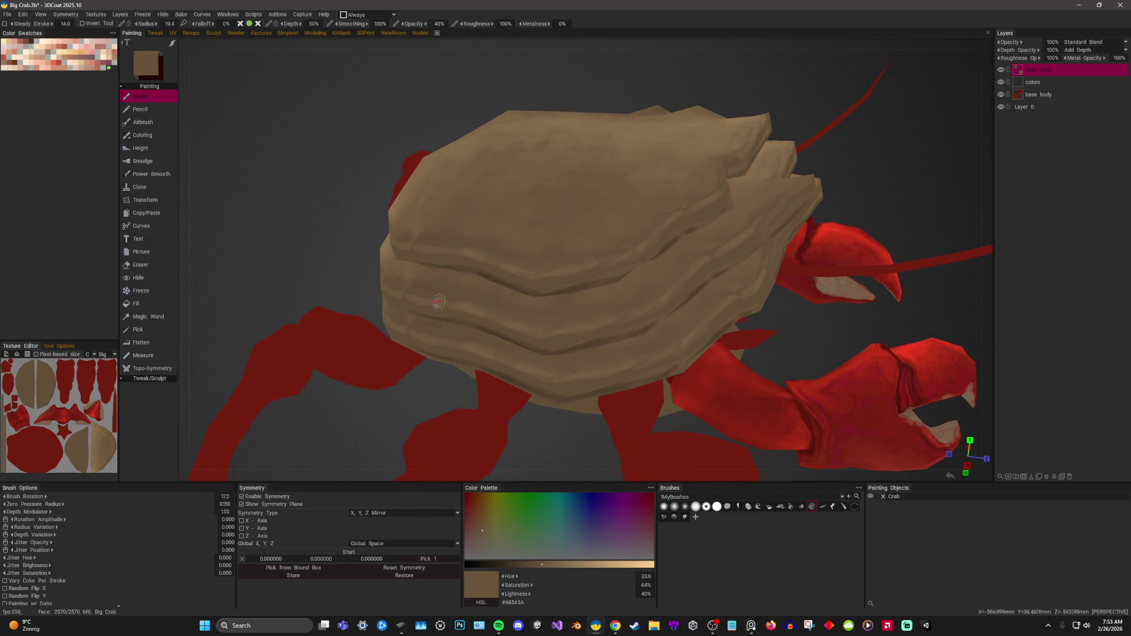
mouse_move(302, 240)
middle_down()
mouse_move(459, 268)
mouse_move(718, 231)
middle_up()
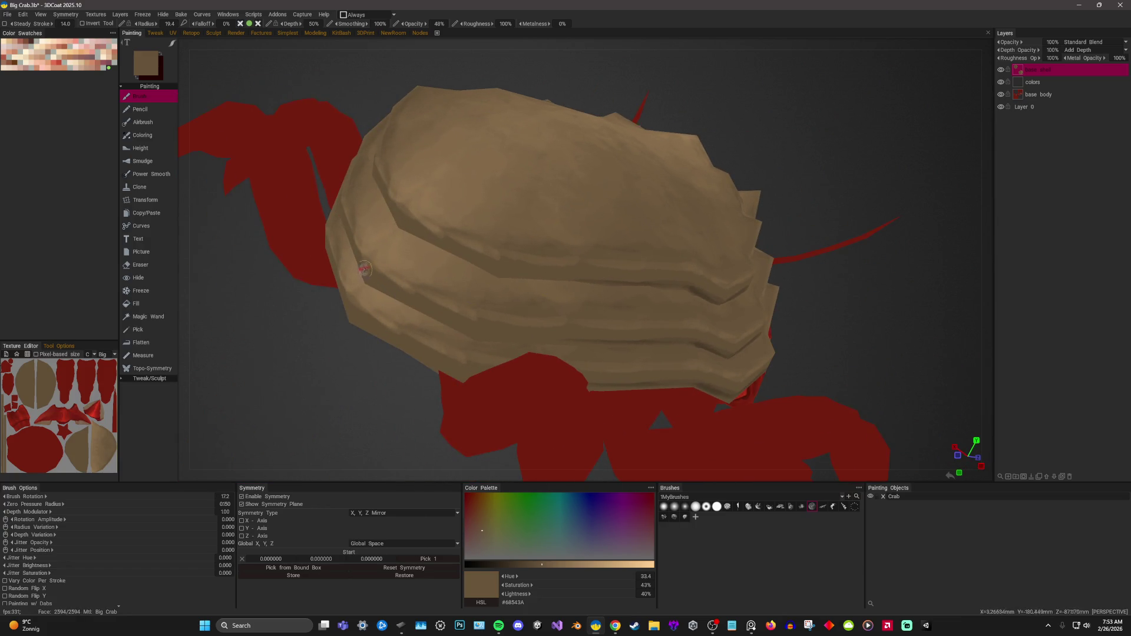
key(v)
key(v)
mouse_move(423, 302)
middle_down()
mouse_move(345, 403)
mouse_move(426, 370)
middle_up()
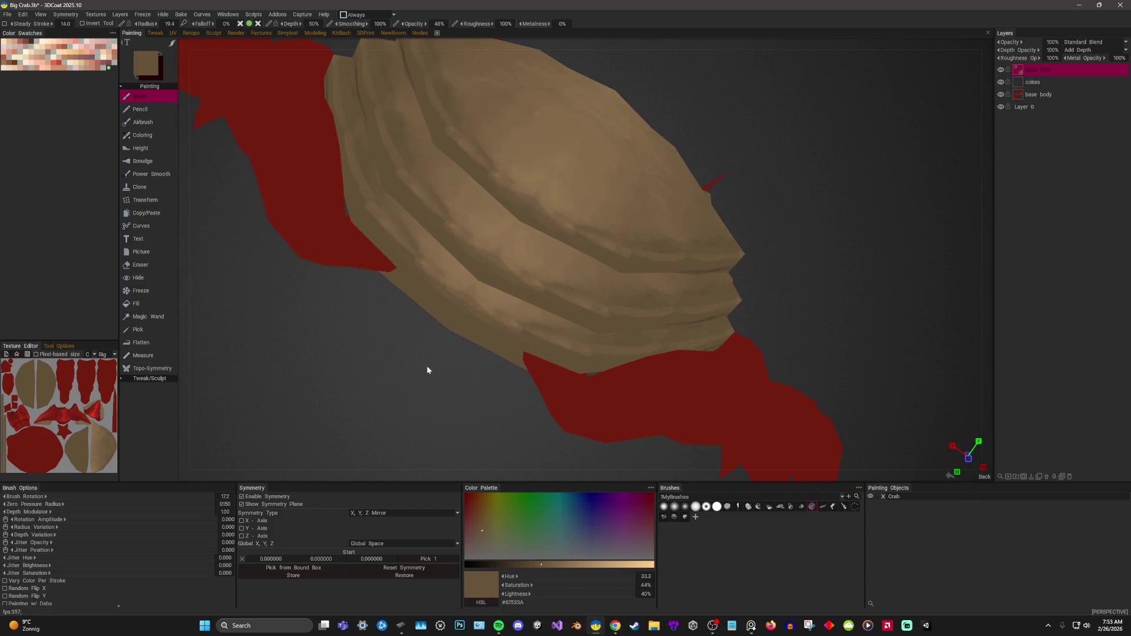
click(506, 564)
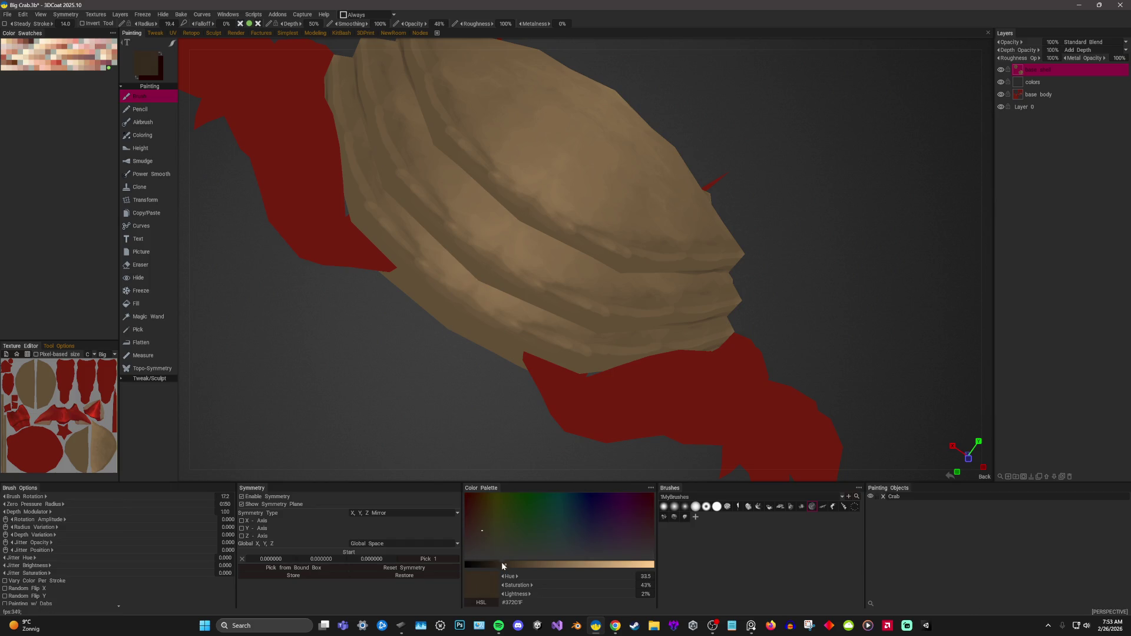
Paint dark brown streaks along the shell's lower edge and undo the stray dashes.
drag(399, 284, 470, 359)
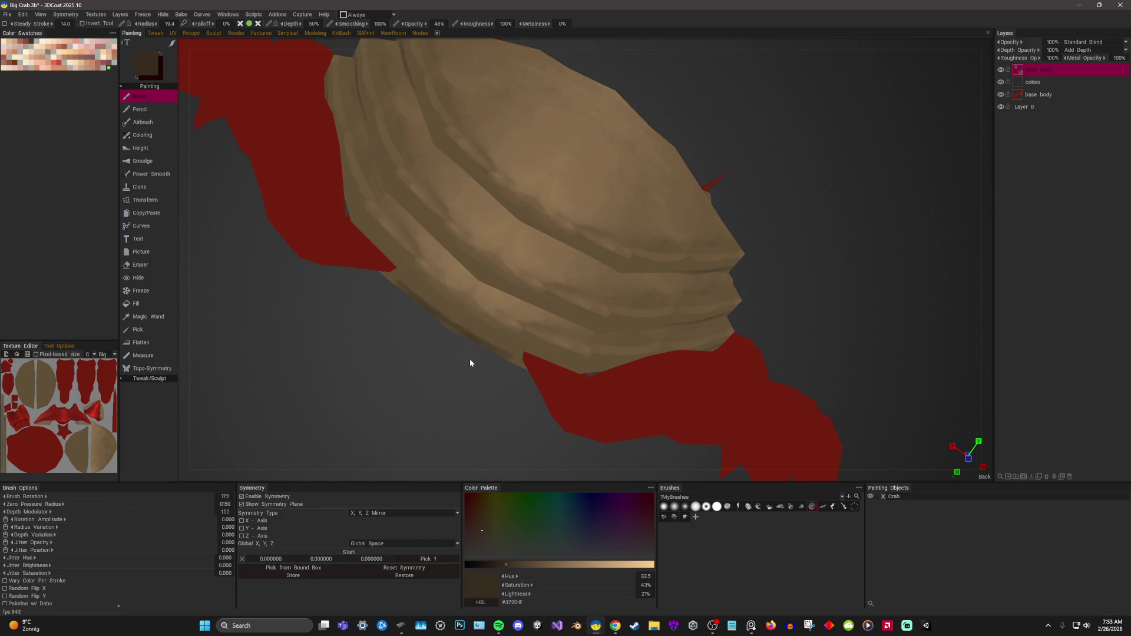
middle_drag(469, 359, 460, 261)
drag(525, 181, 484, 241)
mouse_move(467, 260)
middle_down()
mouse_move(453, 304)
mouse_move(375, 397)
middle_up()
key(ctrl+z)
key(ctrl+z)
key(ctrl+z)
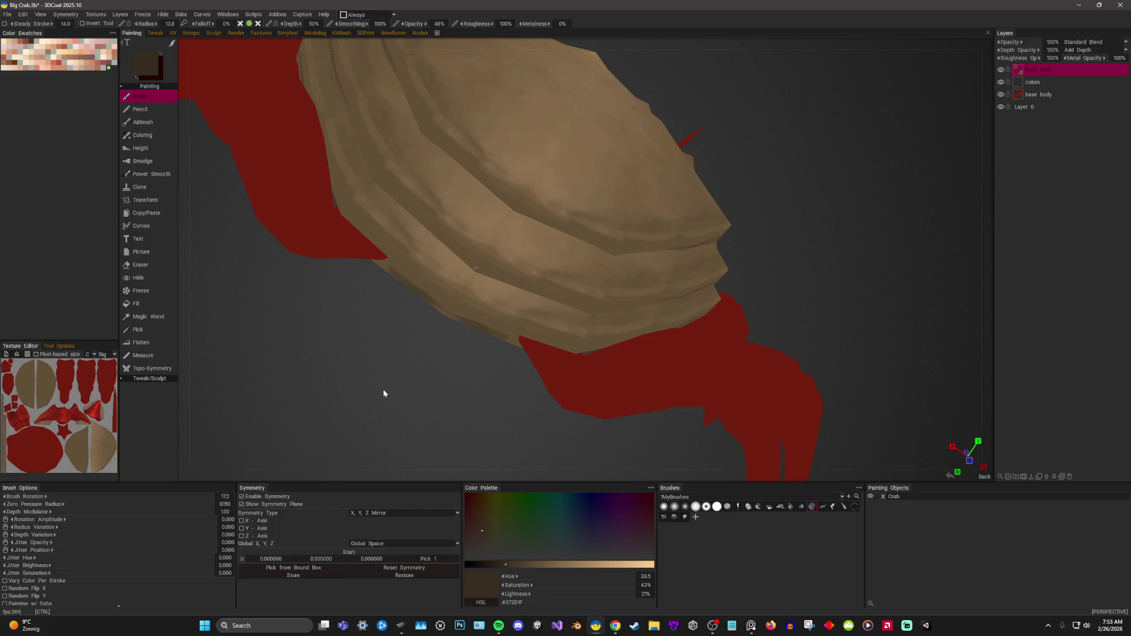
key(ctrl+z)
scroll(388, 394, down, 3)
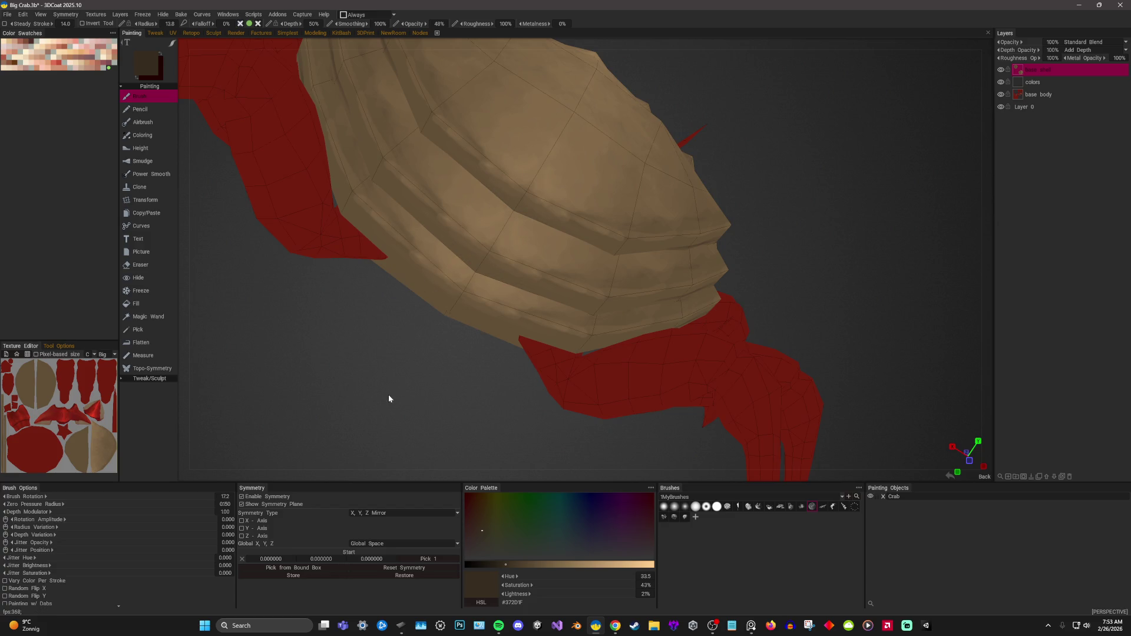
Add lighter mid-brown touches to the back of the shell.
middle_drag(388, 395, 397, 375)
scroll(390, 341, up, 3)
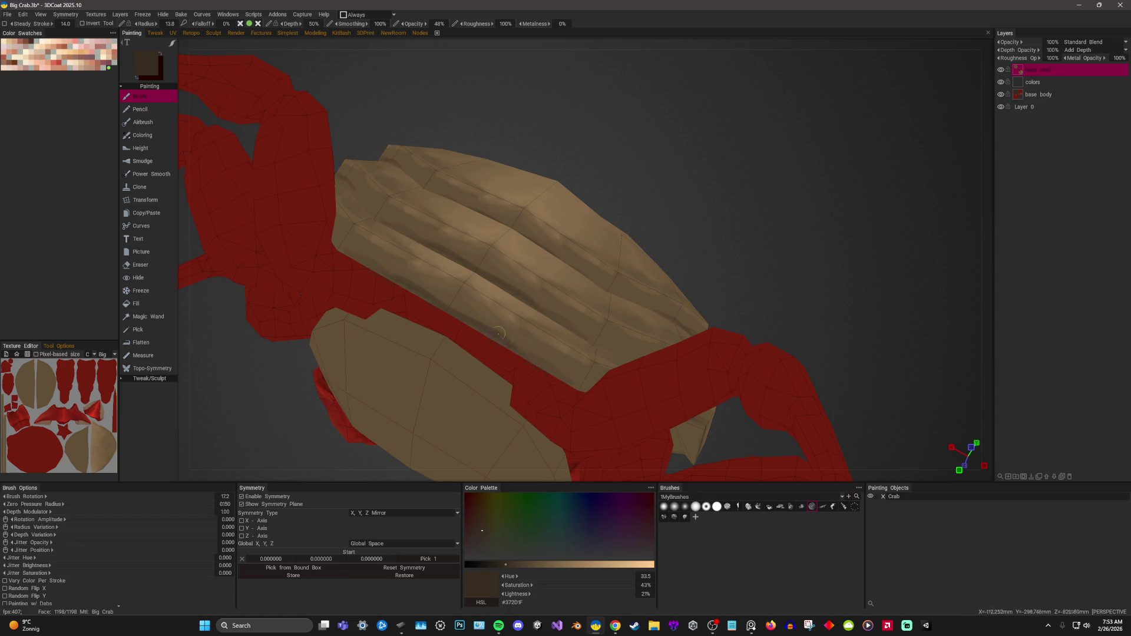
key(v)
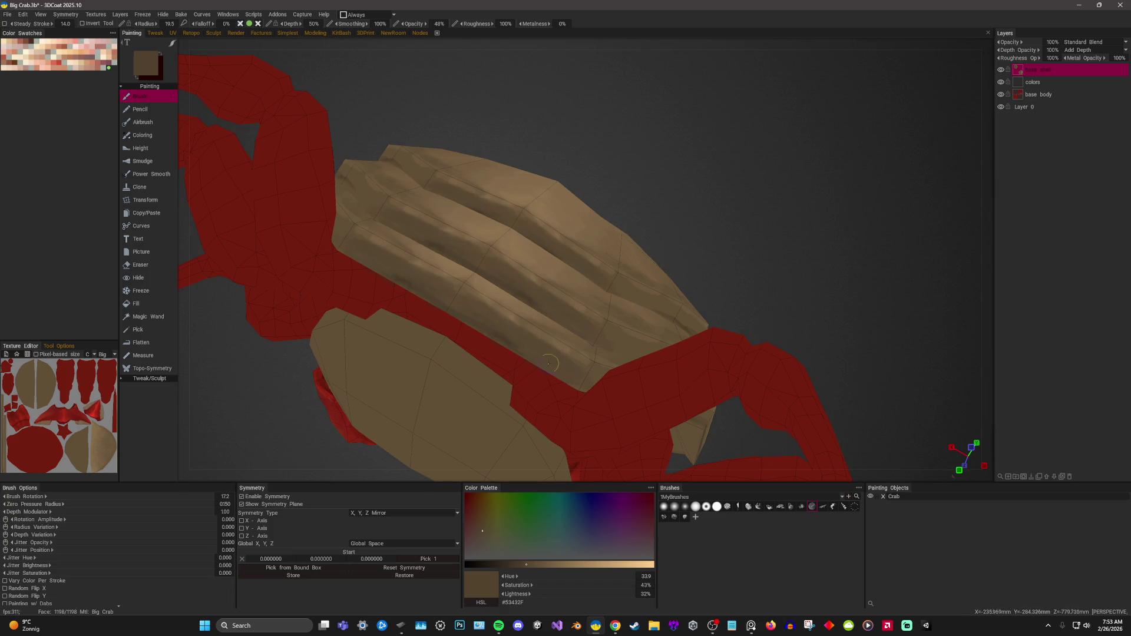
drag(755, 169, 739, 264)
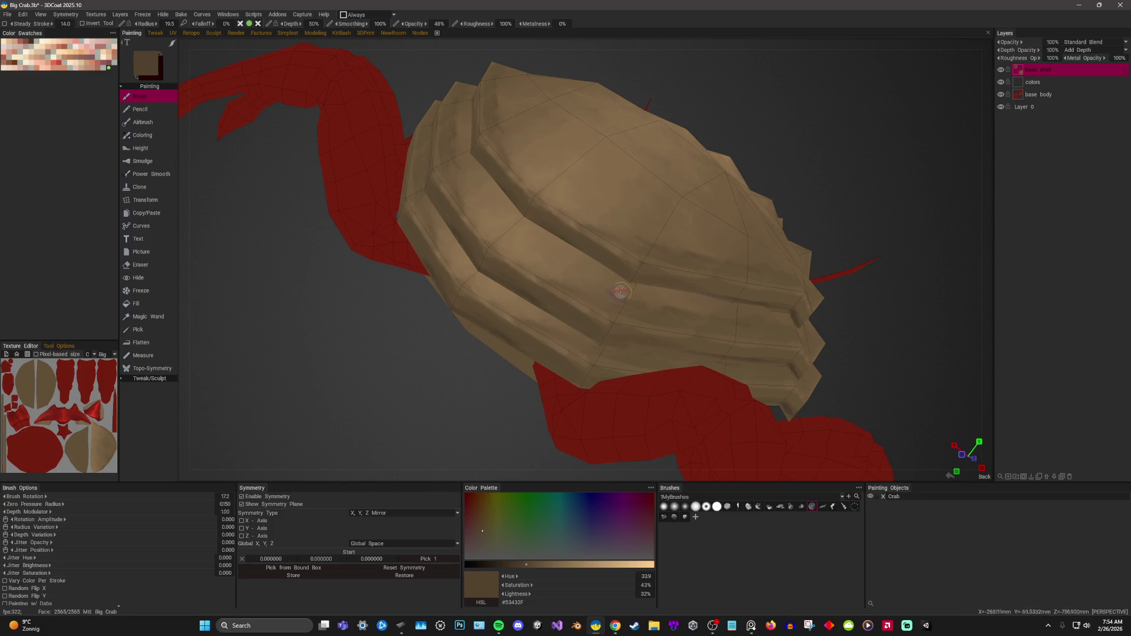
key(v)
key(v)
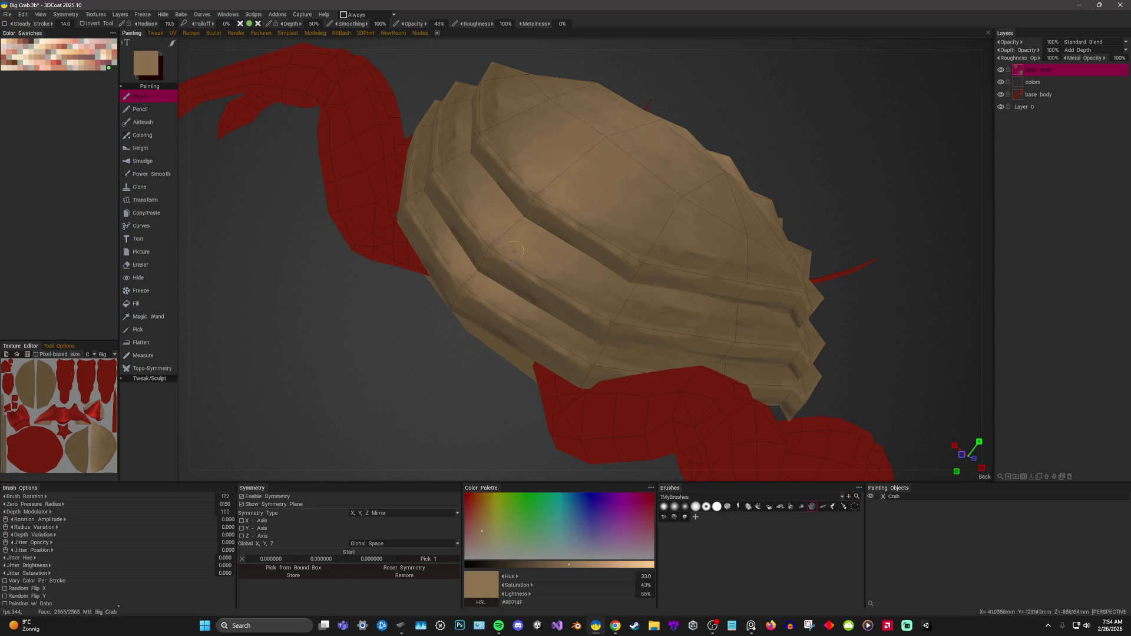
Set a light tan at 75% lightness and stroke highlights along the shell ridges.
drag(580, 567, 608, 566)
click(497, 241)
click(472, 280)
click(542, 192)
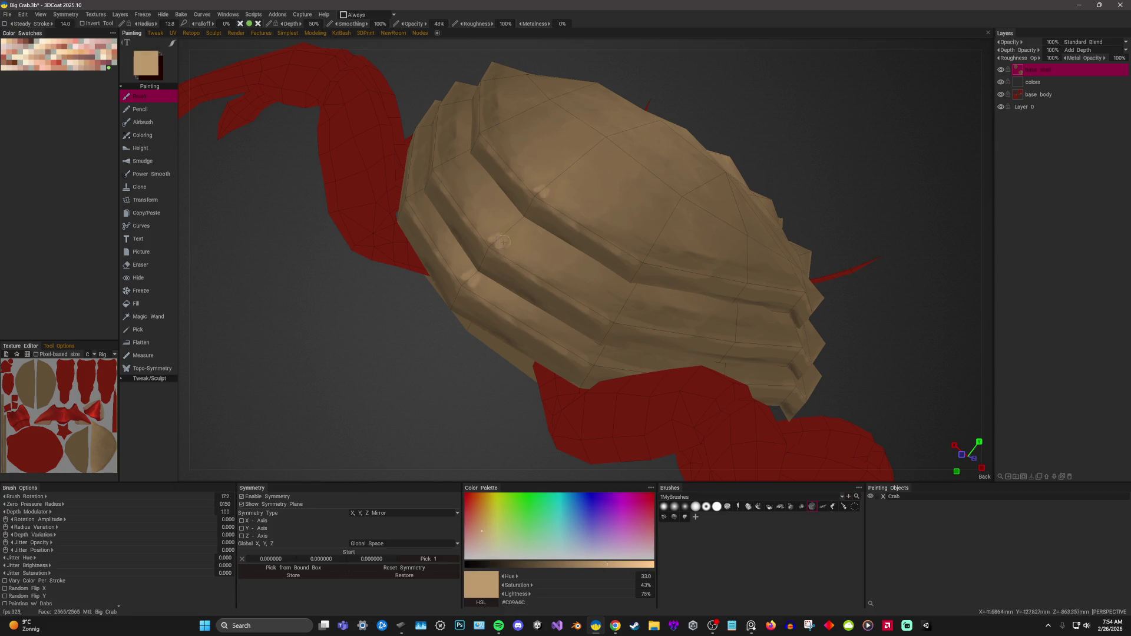
scroll(492, 250, down, 5)
mouse_move(557, 211)
mouse_down()
mouse_move(495, 309)
mouse_move(546, 337)
mouse_up()
drag(562, 212, 584, 310)
Add small light dabs and vertical strokes on the ridges from closer side views.
drag(890, 238, 707, 262)
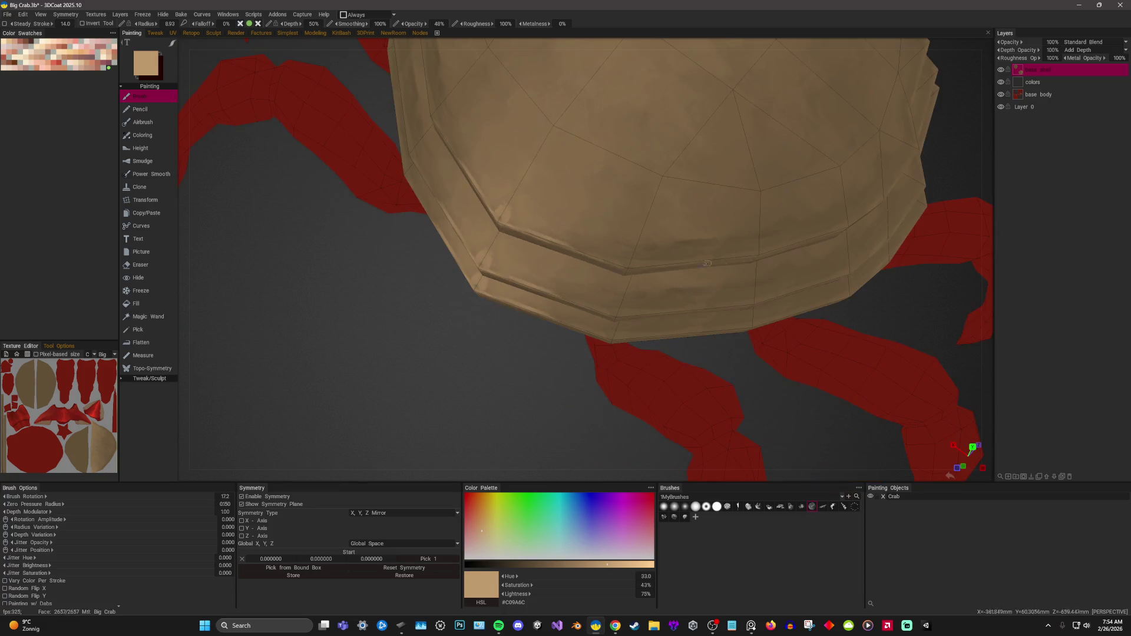
drag(511, 377, 574, 363)
click(638, 240)
drag(617, 332, 613, 352)
drag(624, 297, 606, 349)
mouse_move(636, 248)
mouse_down()
mouse_move(735, 222)
mouse_move(730, 250)
mouse_up()
drag(541, 248, 567, 325)
drag(588, 339, 589, 360)
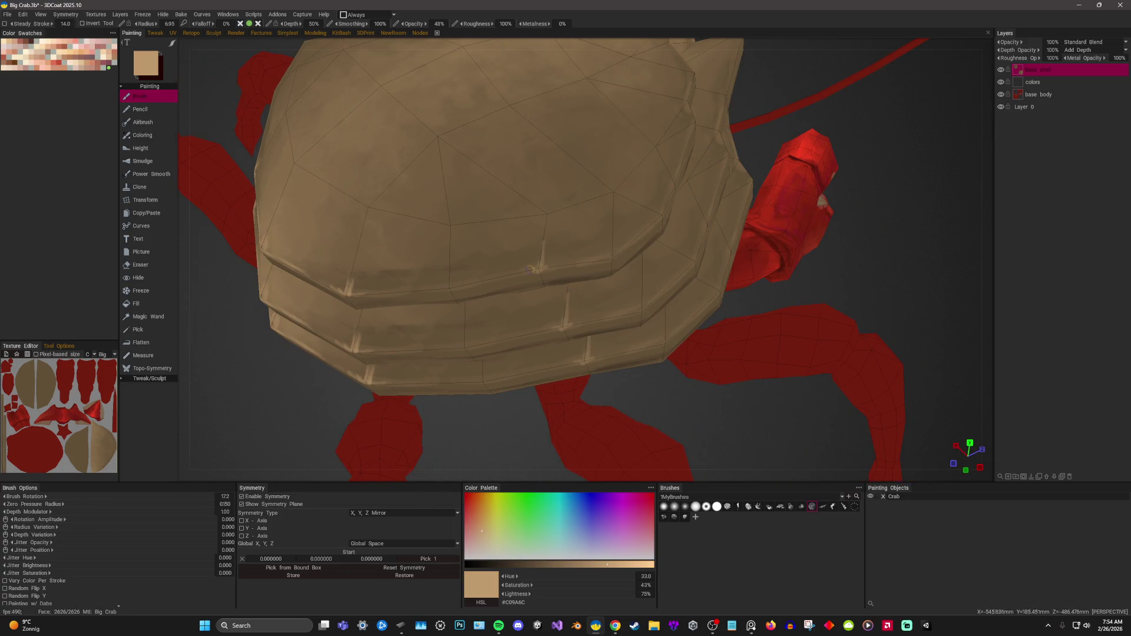
Highlight several more ridges with light strokes and ticks, then view the whole crab from above.
mouse_move(531, 272)
mouse_down()
mouse_move(609, 259)
mouse_move(752, 182)
mouse_move(840, 259)
mouse_move(575, 141)
mouse_up()
drag(661, 110, 645, 199)
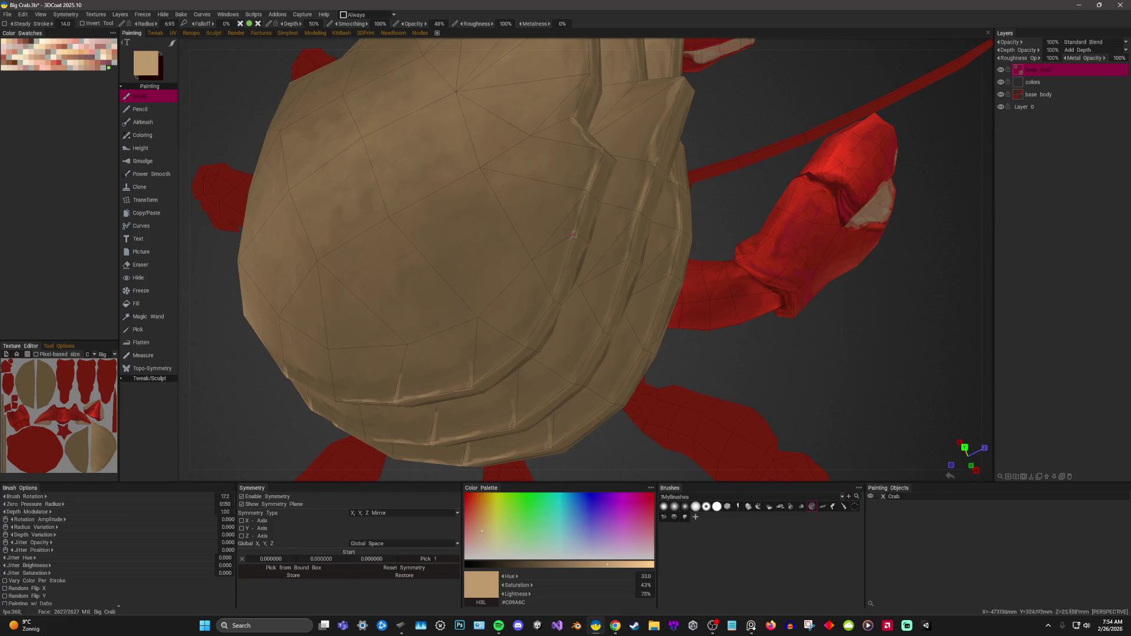
drag(593, 301, 637, 340)
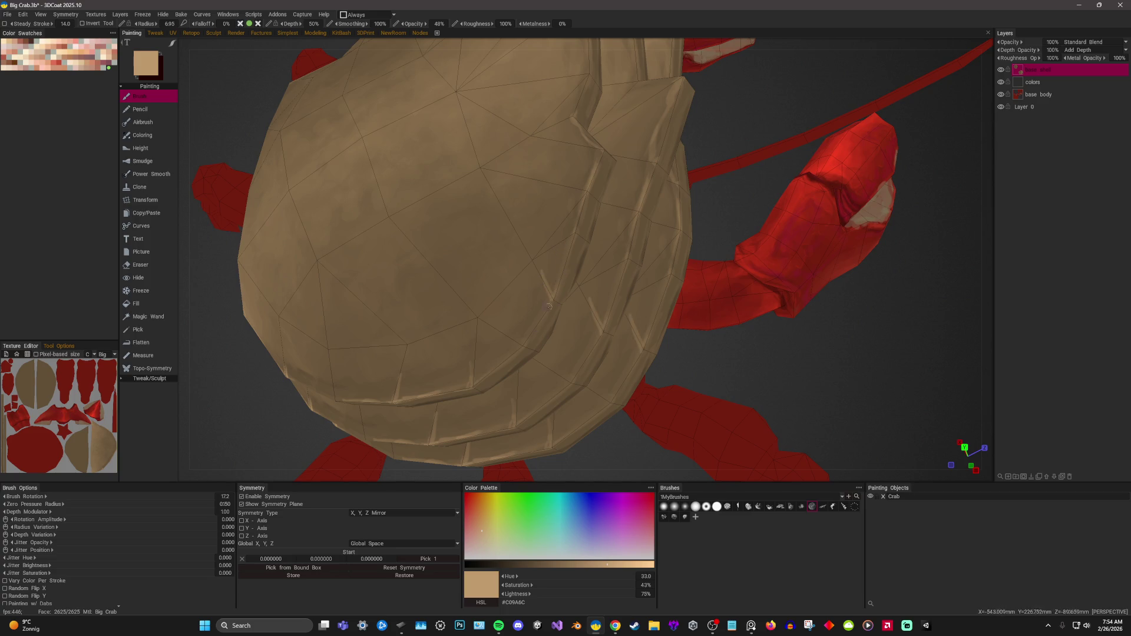
alt+drag(611, 402, 805, 387)
alt+right_drag(803, 382, 789, 213)
mouse_move(789, 213)
alt+mouse_down()
mouse_move(773, 233)
mouse_move(803, 218)
mouse_move(783, 243)
mouse_move(829, 244)
mouse_move(843, 201)
alt+mouse_up()
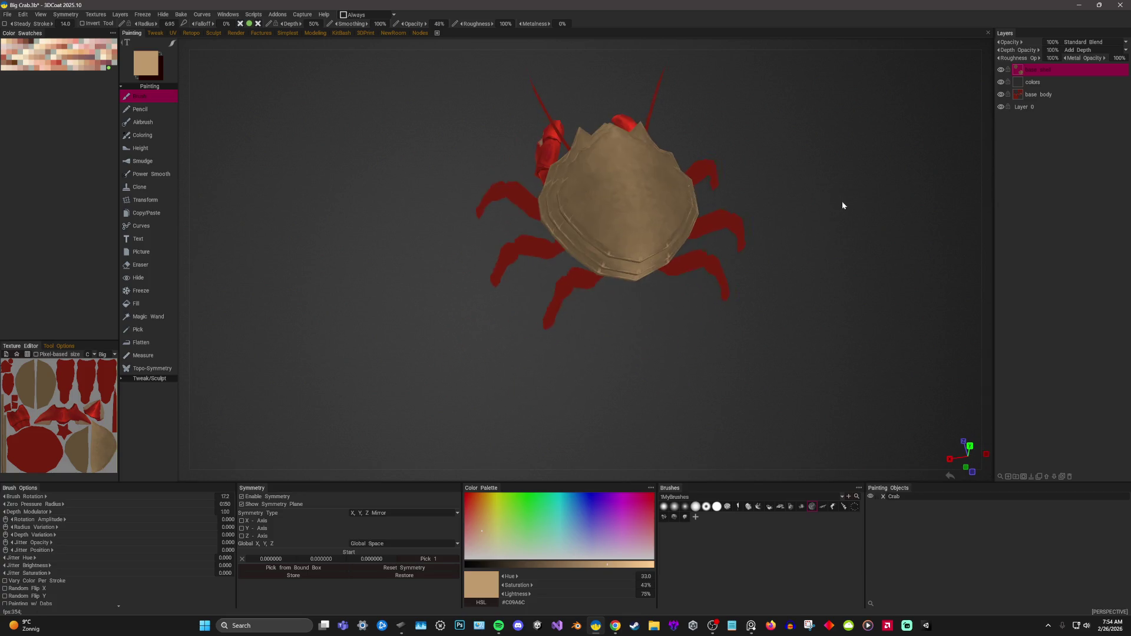
scroll(842, 201, up, 3)
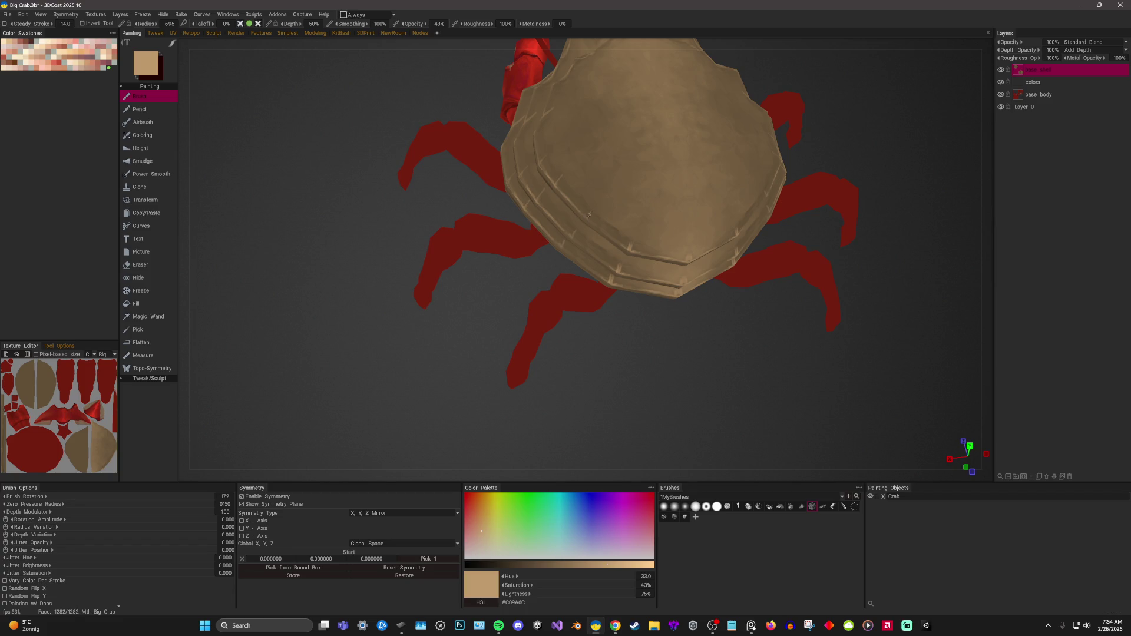
mouse_move(486, 352)
alt+mouse_down()
mouse_move(457, 340)
mouse_move(529, 260)
alt+mouse_up()
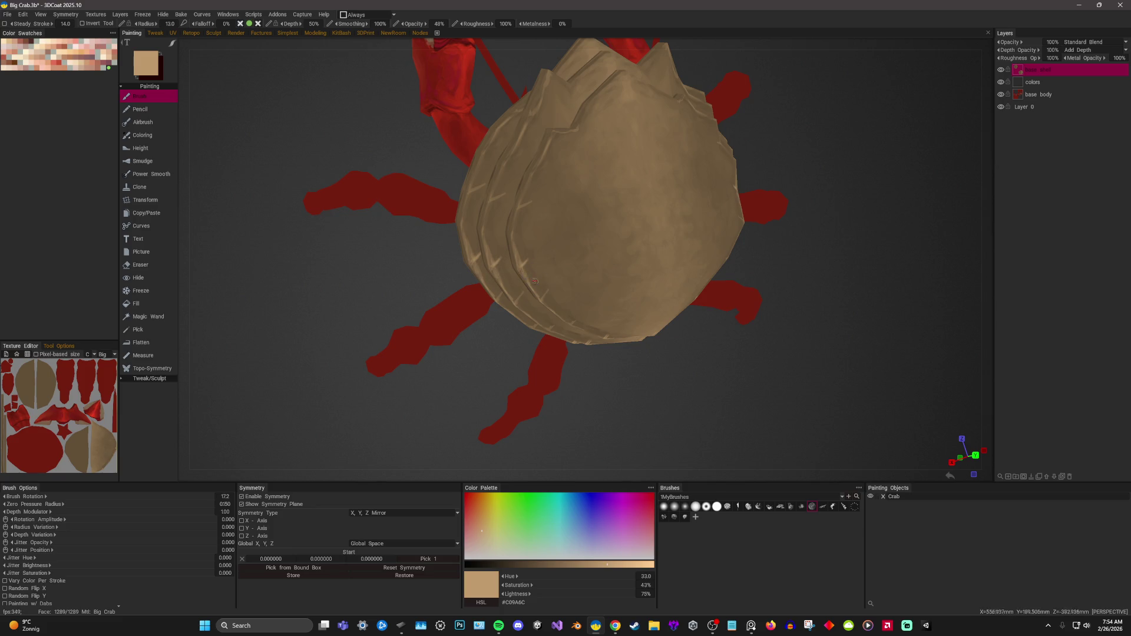
click(512, 564)
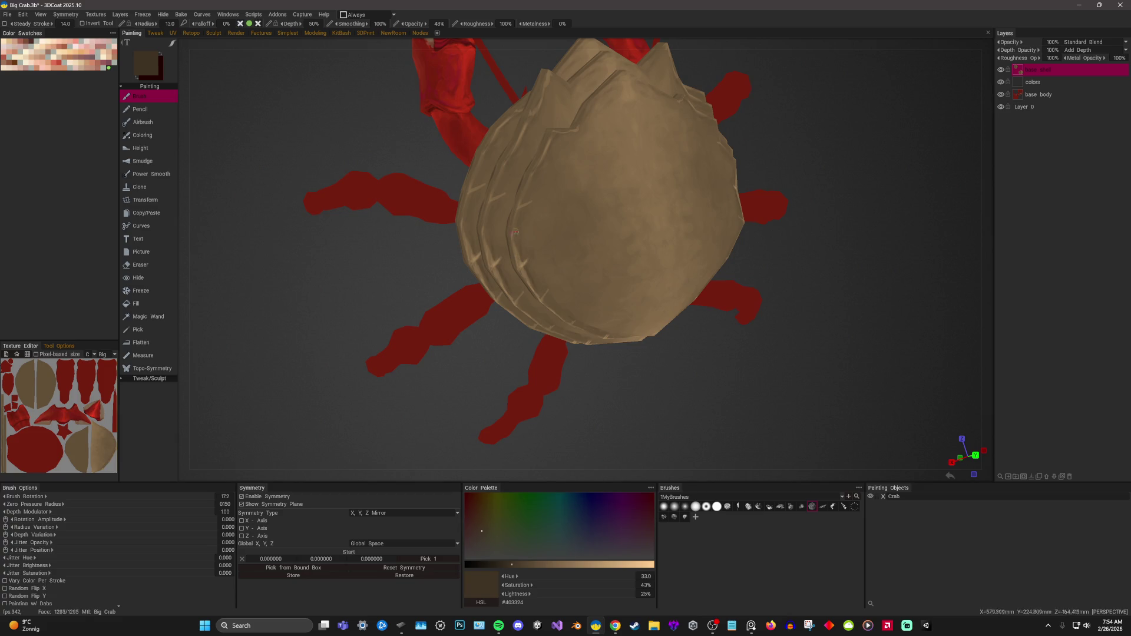
middle_drag(516, 233, 542, 252)
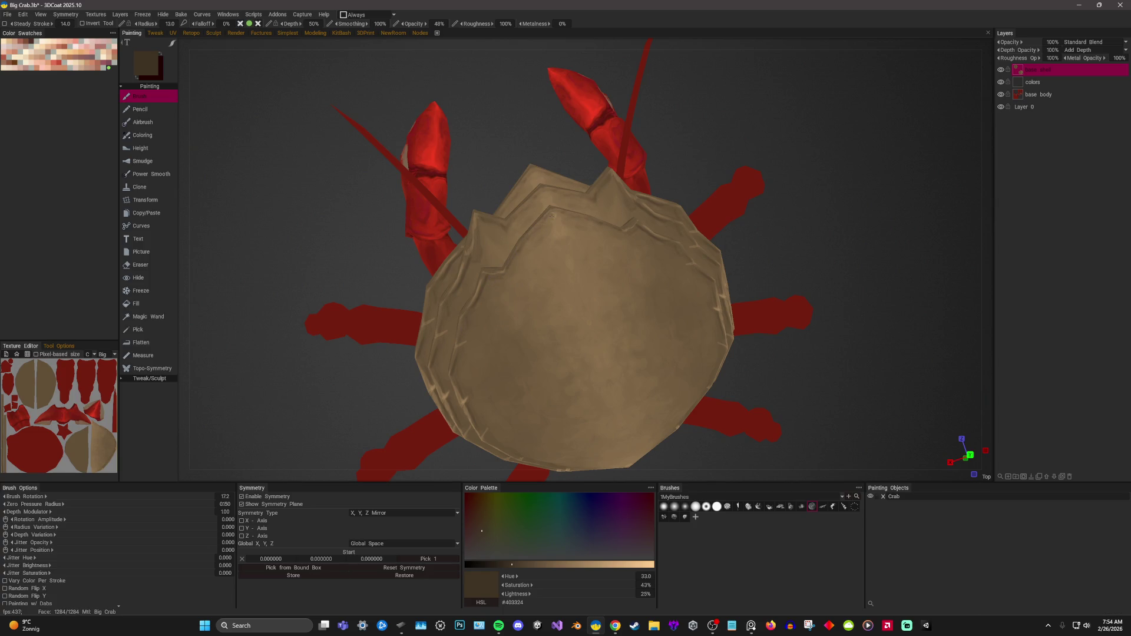
middle_drag(803, 201, 420, 278)
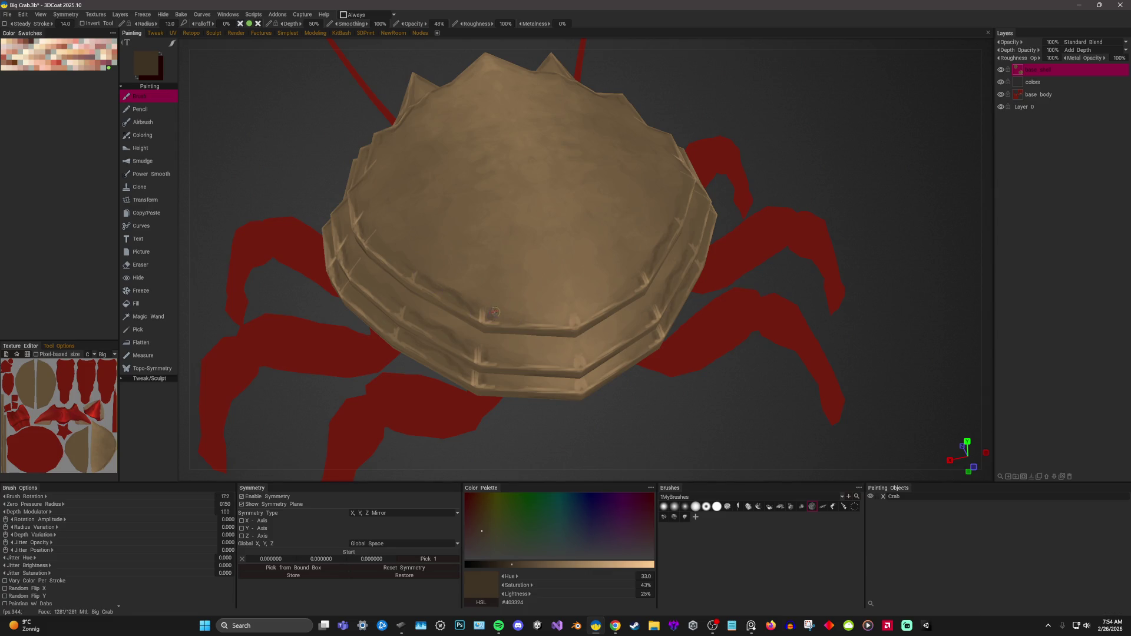
scroll(789, 280, down, 5)
mouse_move(815, 192)
alt+mouse_down()
mouse_move(830, 246)
mouse_move(849, 257)
alt+mouse_up()
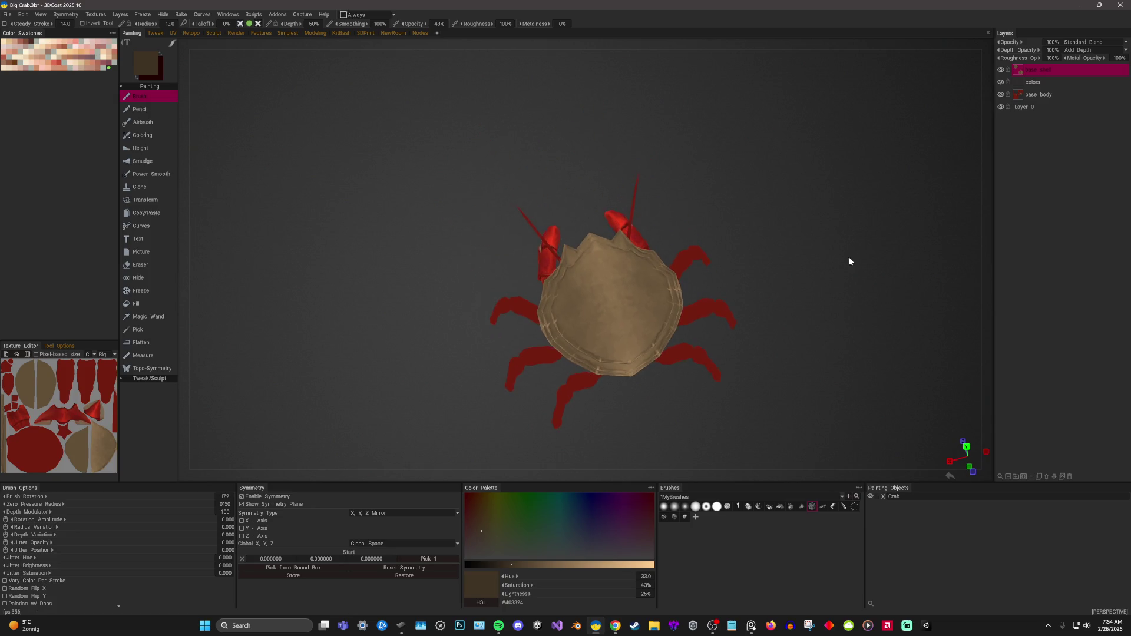
click(871, 497)
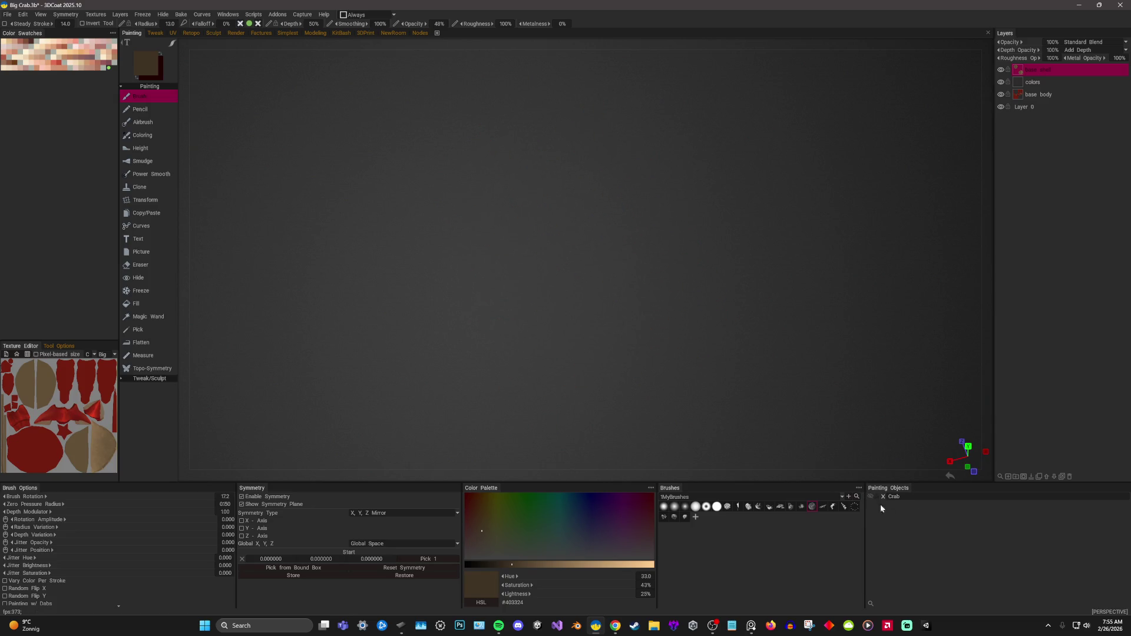
Show the crab again, face its front, and brighten the paint colour to tan.
click(870, 497)
alt+drag(836, 297, 826, 251)
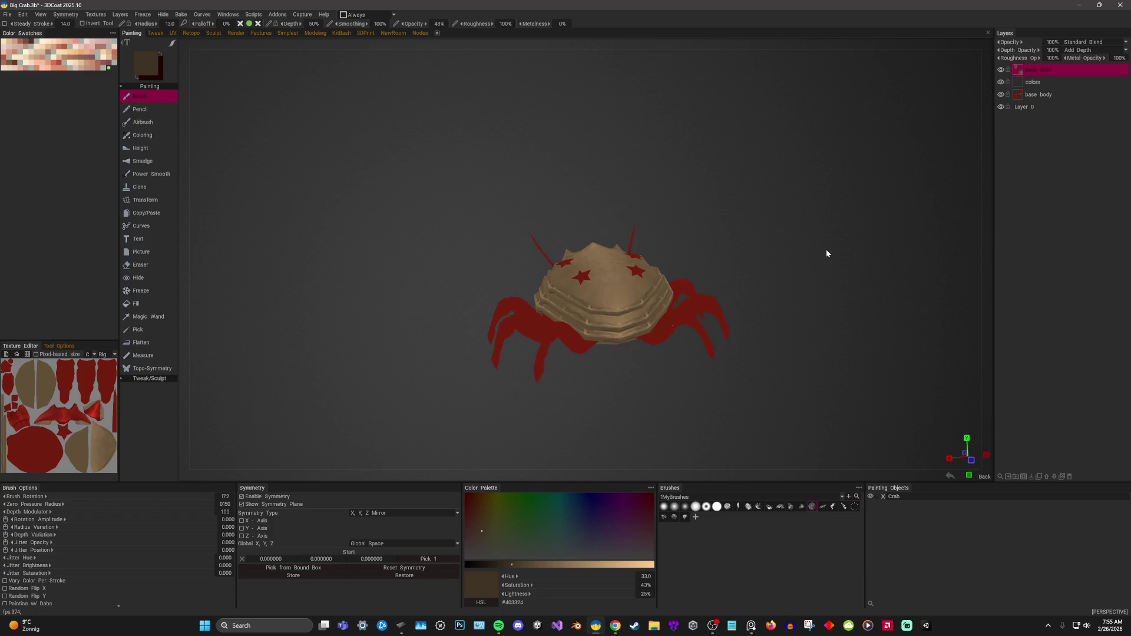
mouse_move(715, 198)
alt+mouse_down()
mouse_move(817, 194)
mouse_move(847, 212)
mouse_move(853, 245)
mouse_move(854, 216)
alt+mouse_up()
alt+right_drag(855, 214, 872, 301)
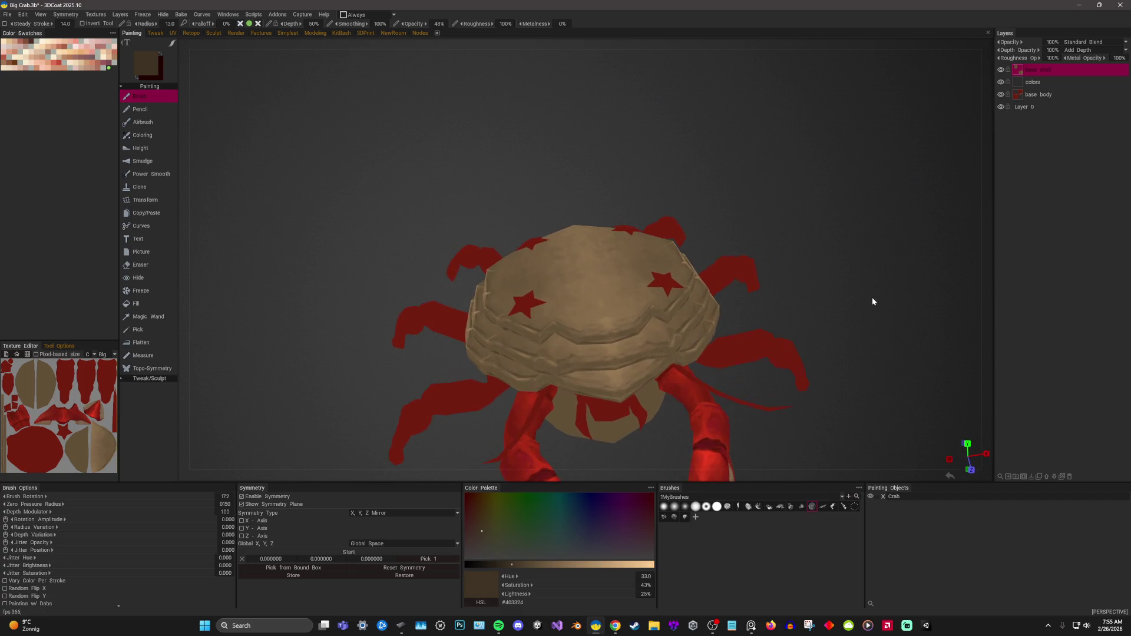
click(591, 565)
alt+drag(875, 283, 614, 343)
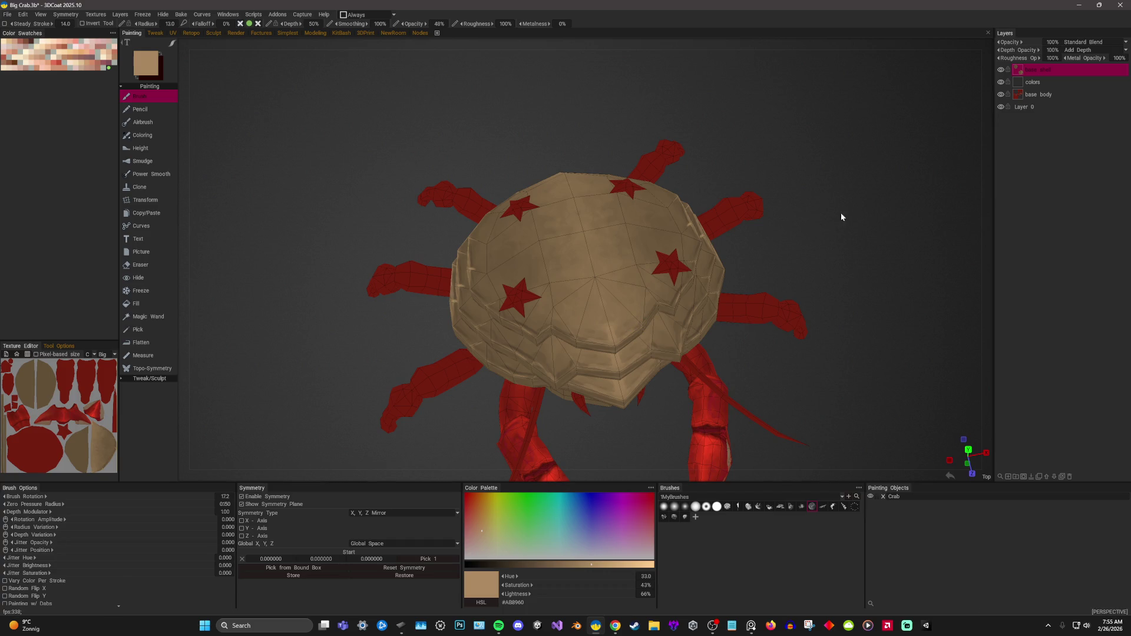
Raise the paint lightness to about 84% light tan while inspecting the shell from several sides.
alt+drag(840, 215, 654, 296)
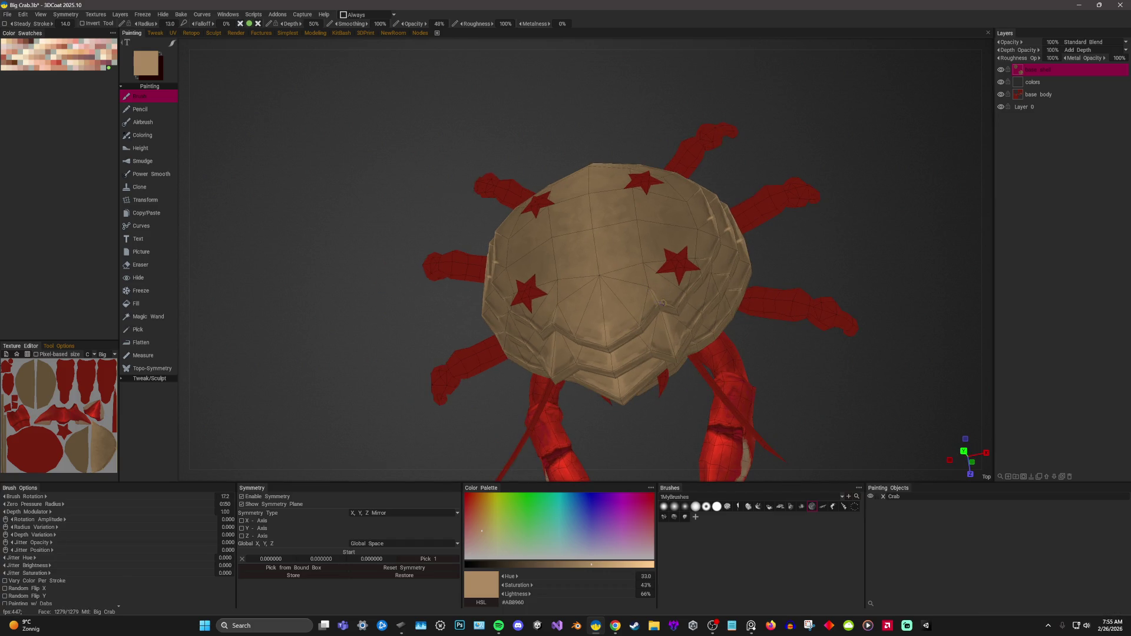
alt+drag(656, 304, 618, 283)
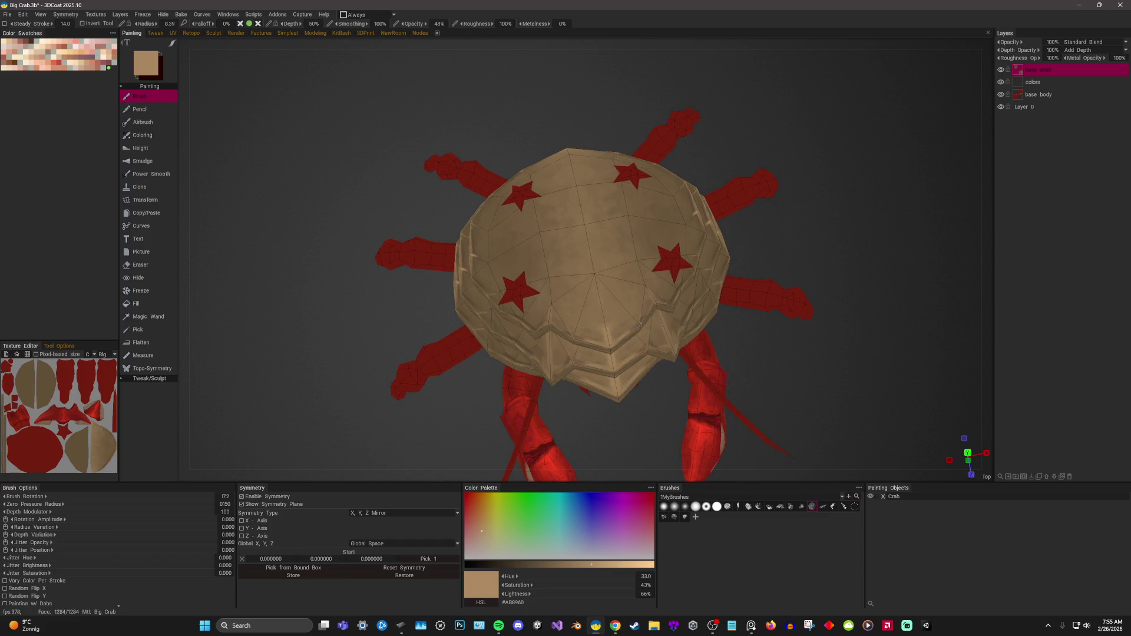
drag(606, 568, 624, 566)
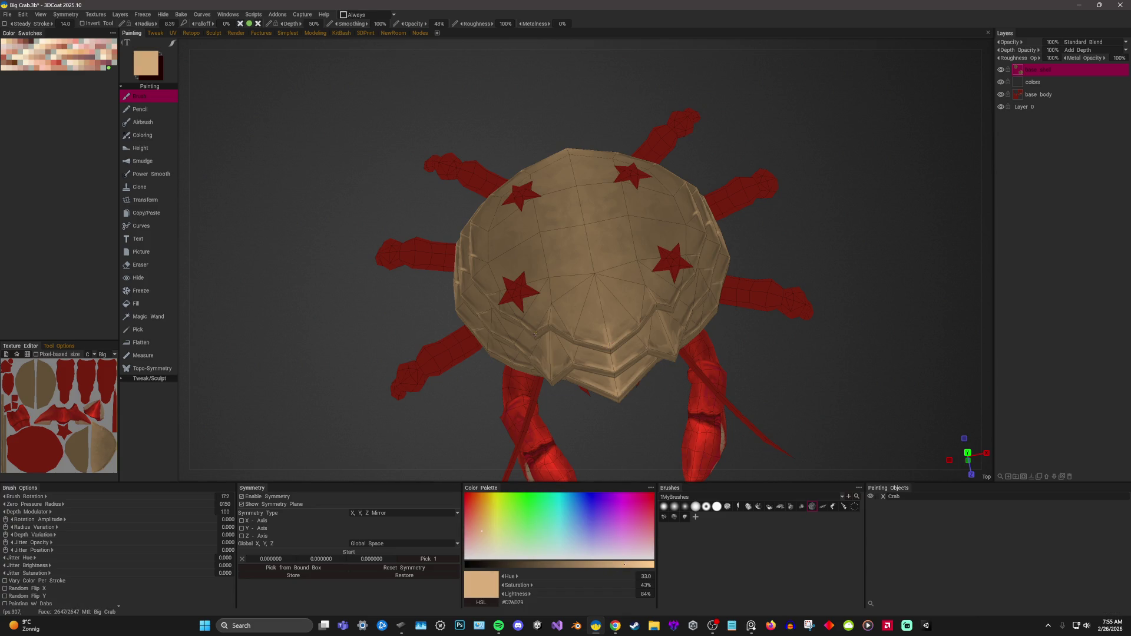
drag(904, 353, 904, 291)
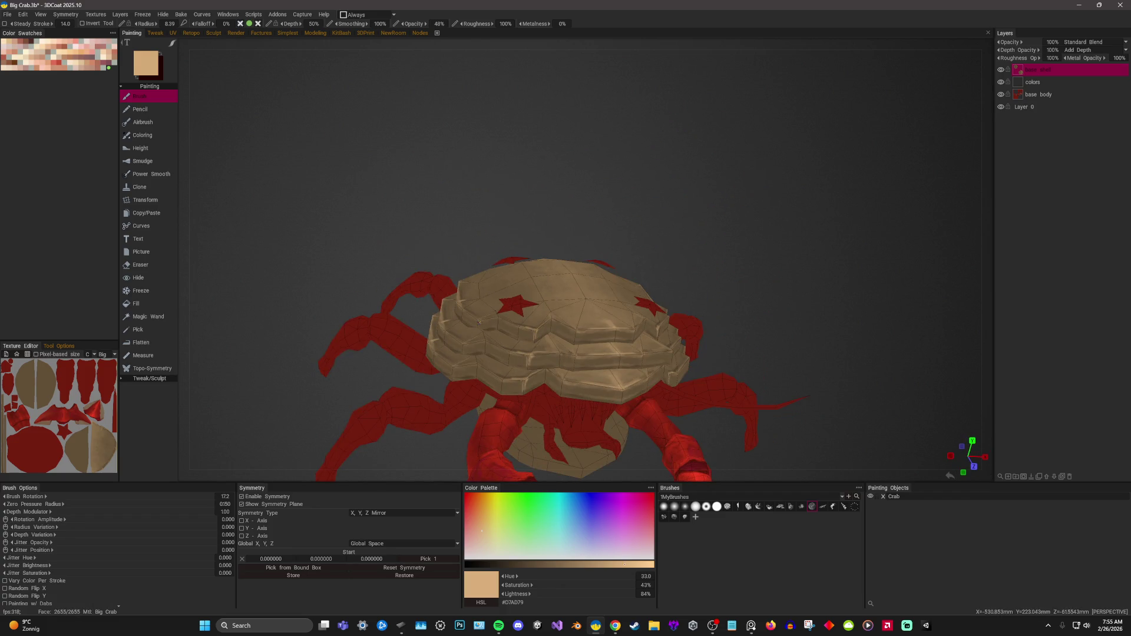
drag(530, 186, 546, 172)
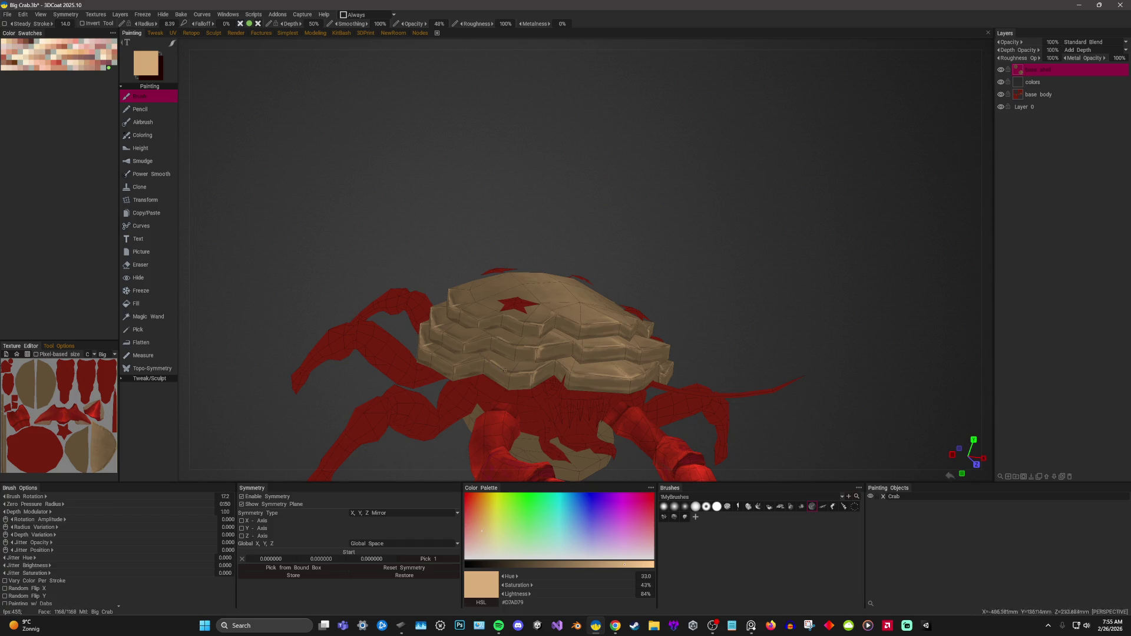
drag(545, 173, 545, 230)
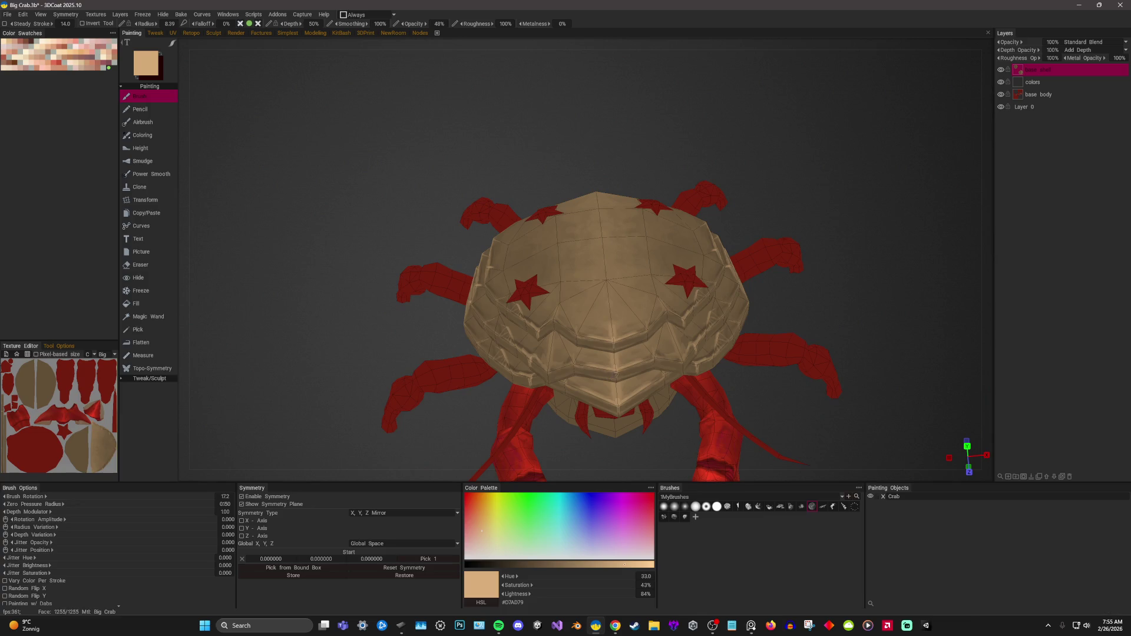
scroll(788, 318, down, 3)
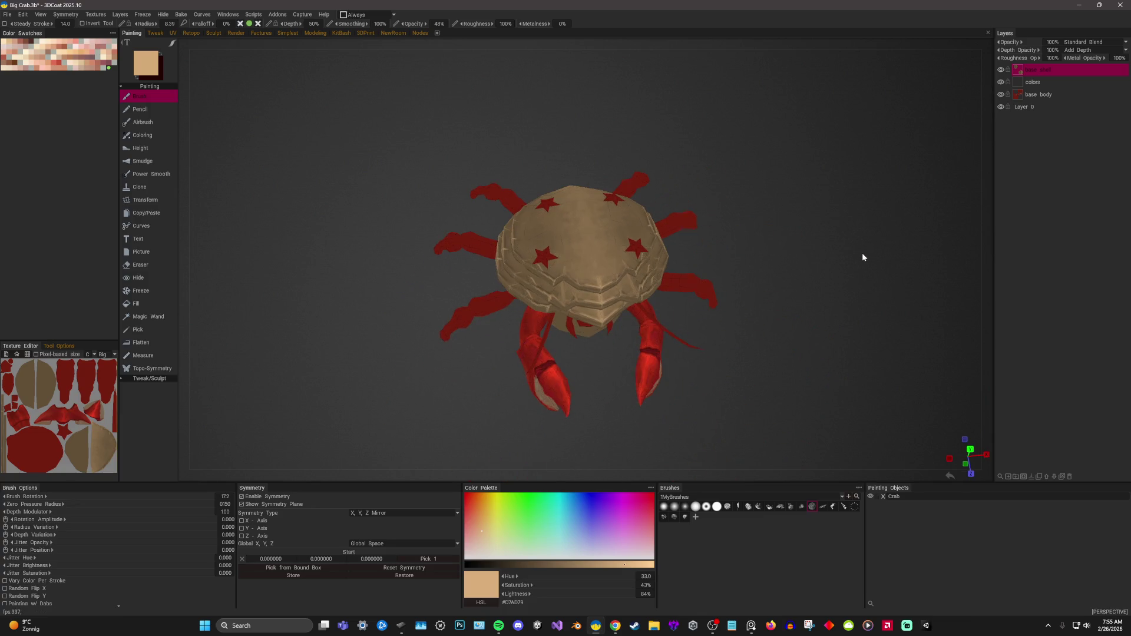
Enlarge the brush and sample a darker tan from the shell's side.
mouse_move(859, 200)
mouse_down()
mouse_move(878, 248)
mouse_move(868, 278)
mouse_move(848, 244)
mouse_move(860, 239)
mouse_up()
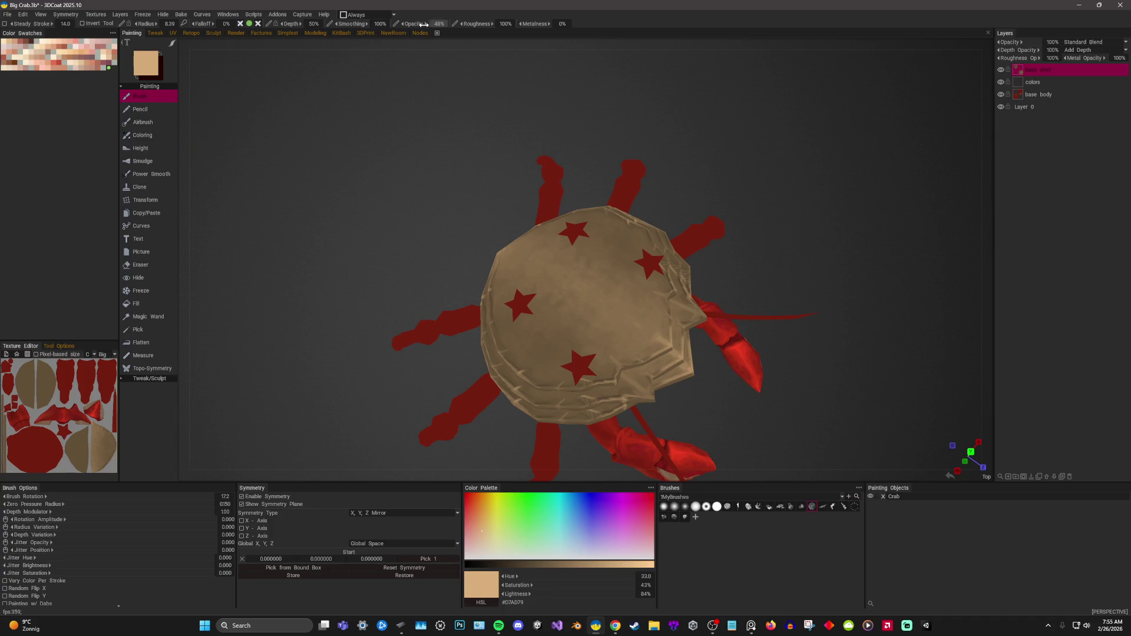
key(bracketright)
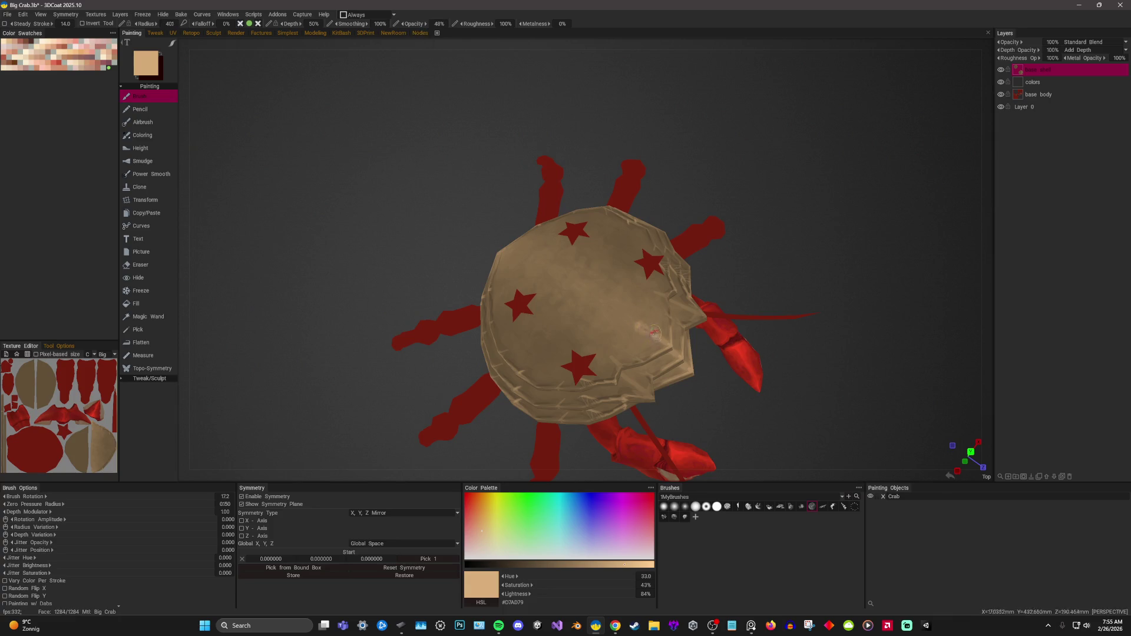
mouse_move(648, 326)
mouse_down()
mouse_move(818, 139)
mouse_move(807, 199)
mouse_move(654, 354)
mouse_move(626, 361)
mouse_move(646, 366)
mouse_up()
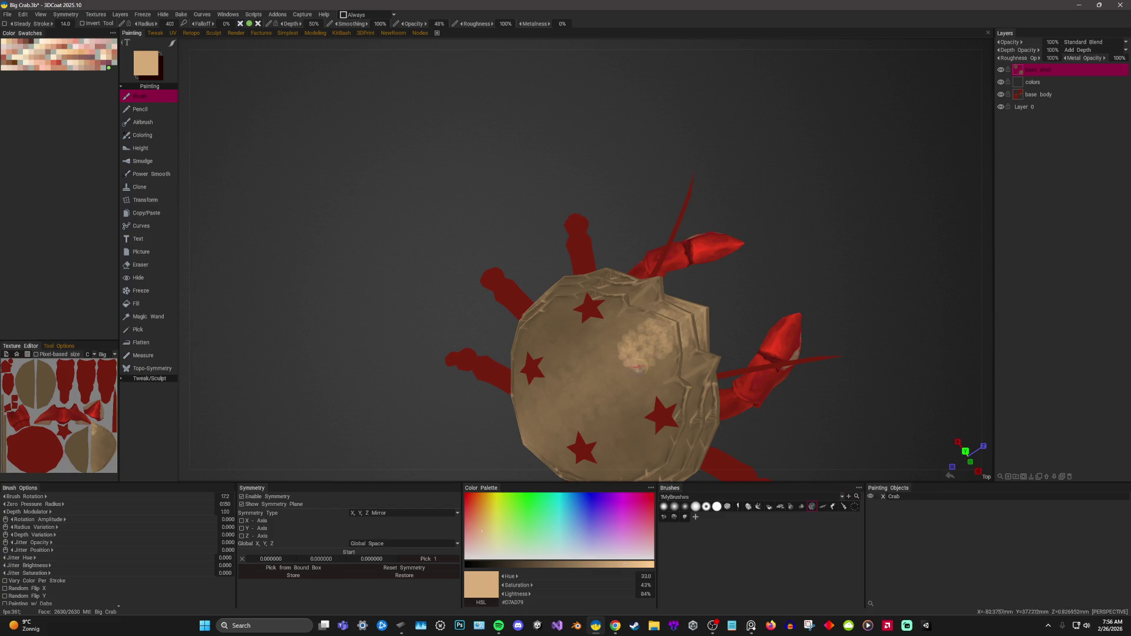
key(v)
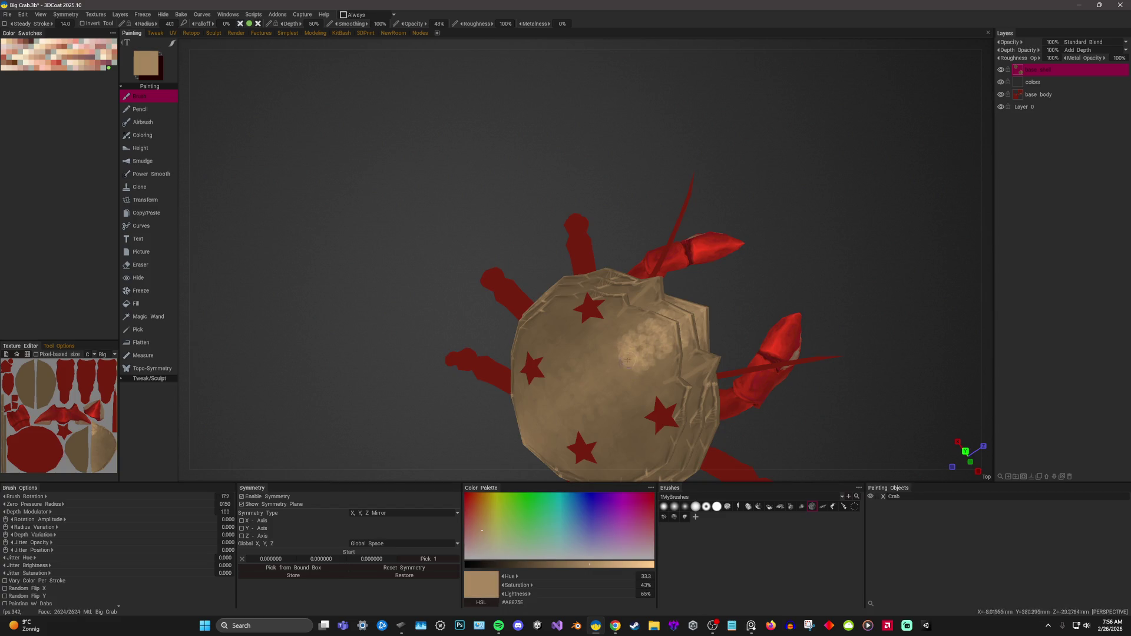
Blend the light patch into the surrounding tan, resampling shell tones as it softens.
drag(627, 359, 650, 350)
key(v)
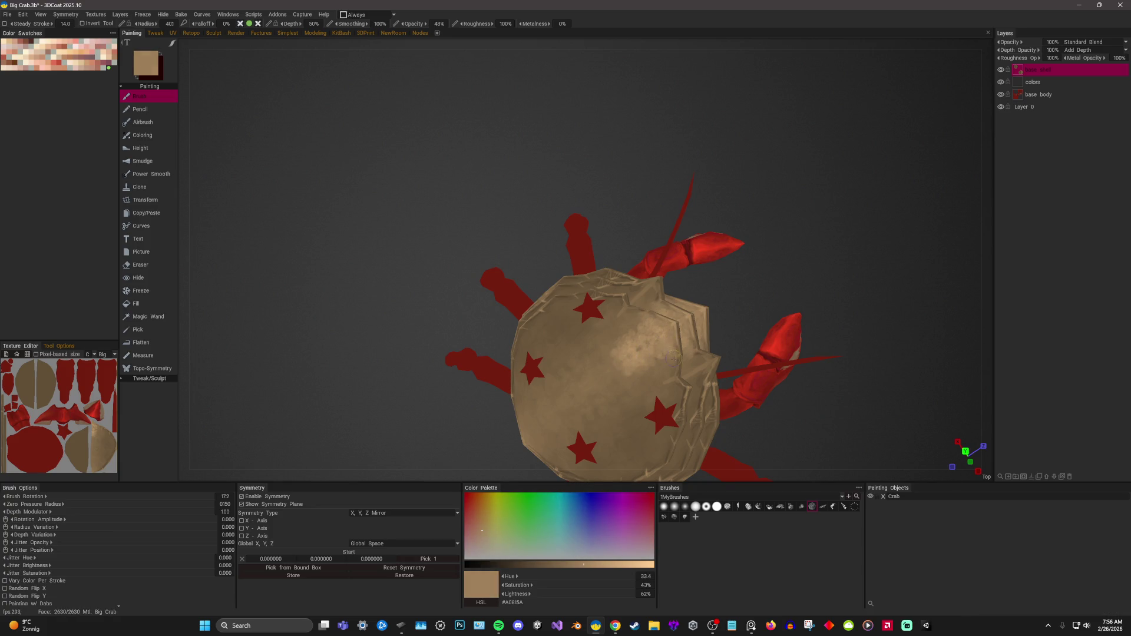
key(v)
key(v)
key(v)
key(v)
key(v)
mouse_move(805, 222)
mouse_down()
mouse_move(656, 250)
mouse_move(758, 190)
mouse_up()
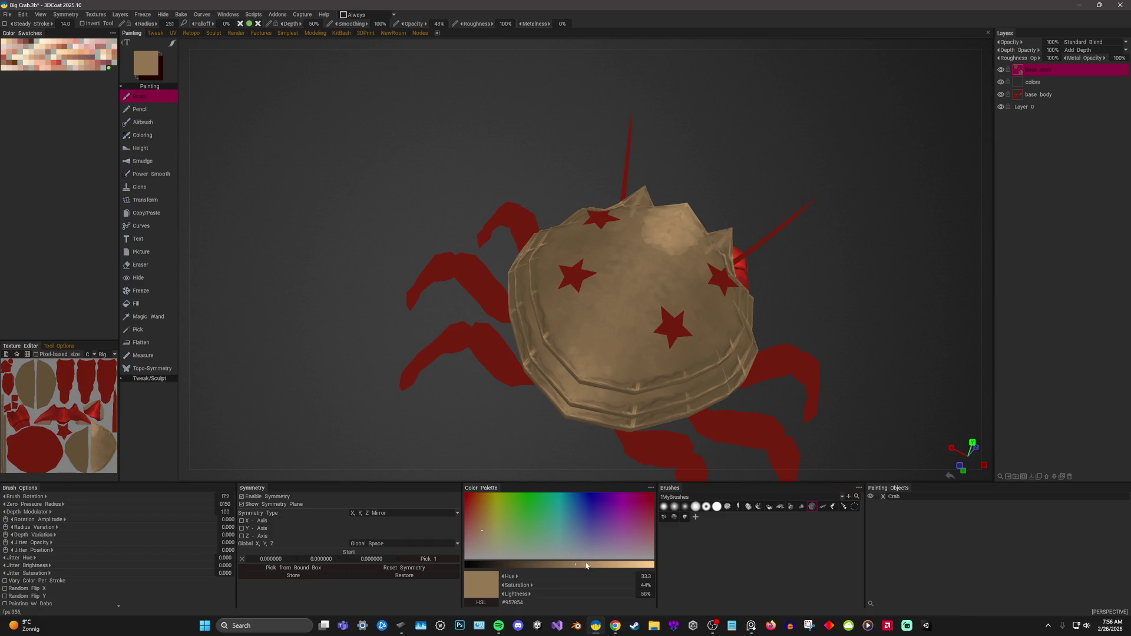
Dab a sampled lighter patch onto the shell and resample its tan with a larger brush.
key(v)
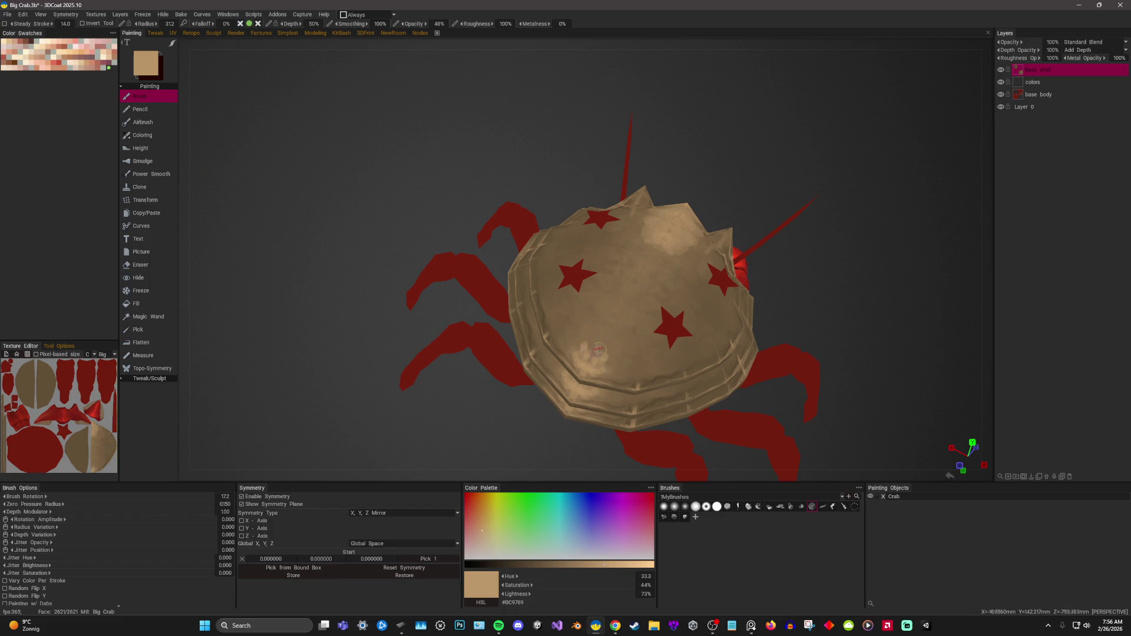
drag(610, 344, 601, 333)
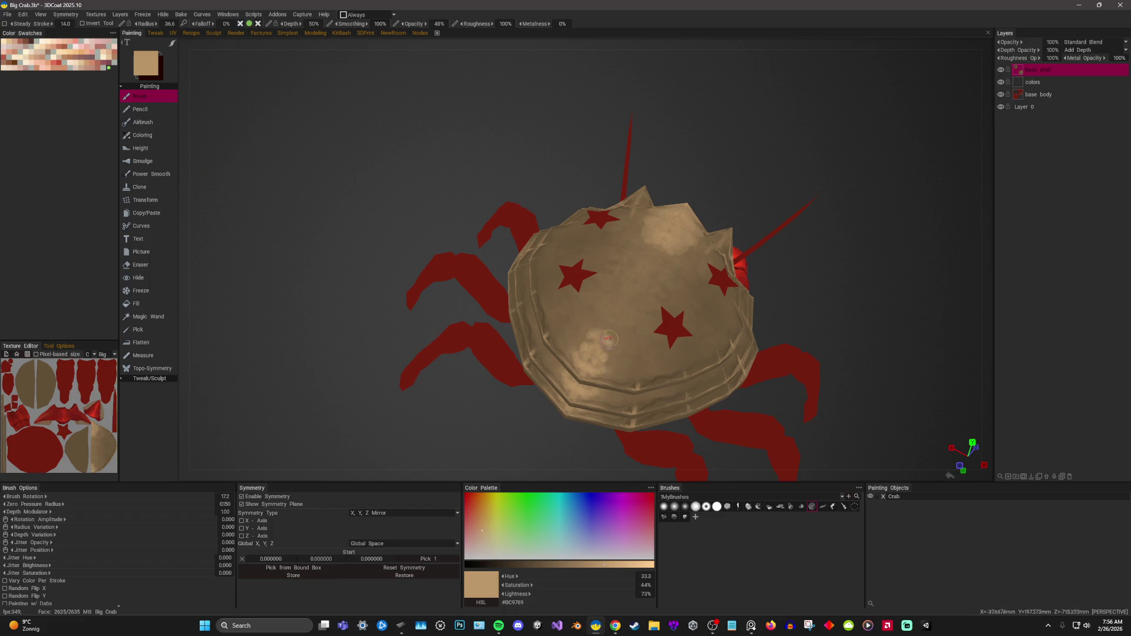
key(v)
key(v)
key(v)
right_drag(610, 359, 606, 362)
key(v)
key(v)
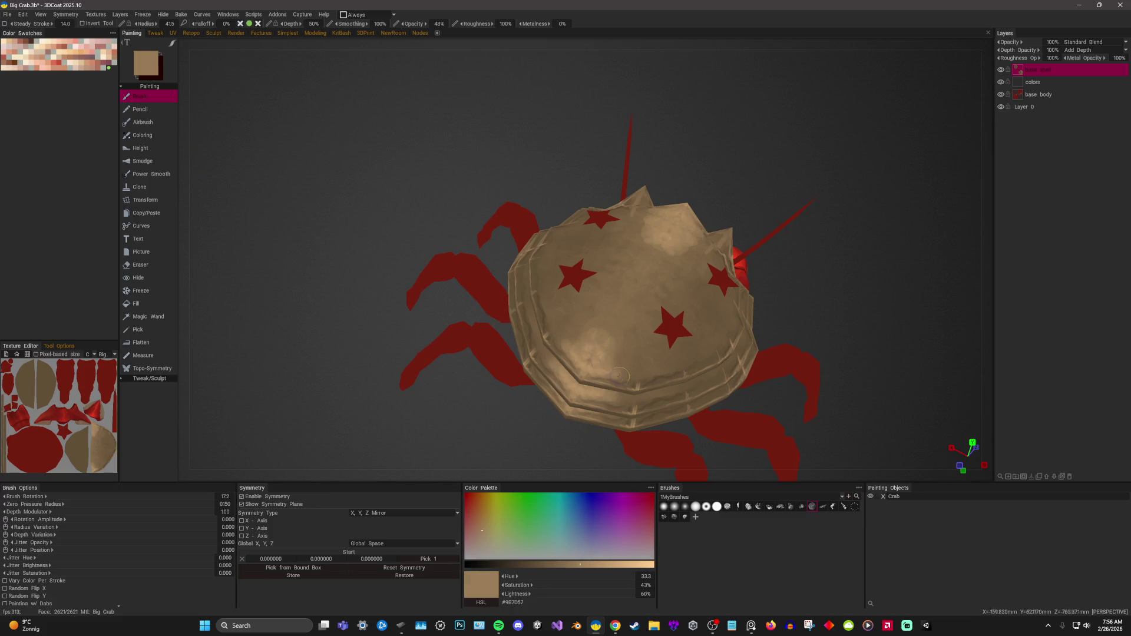
key(v)
key(v)
key(v)
Alternate sampled darker browns and lighter tans over the top of the shell.
alt+drag(621, 361, 677, 230)
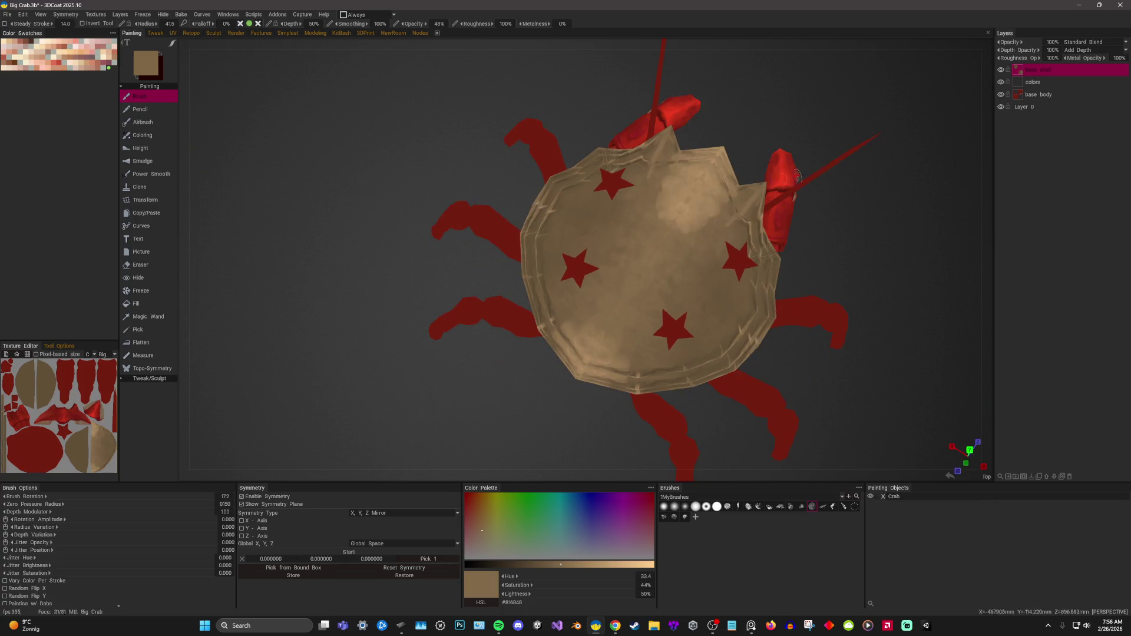
key(v)
key(v)
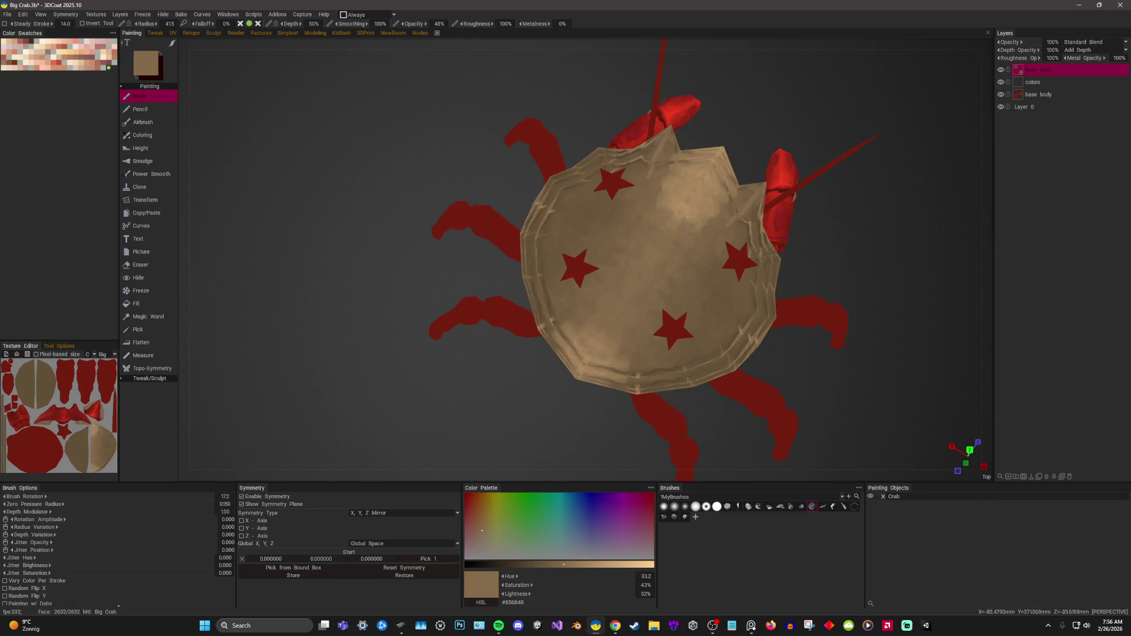
middle_drag(711, 221, 634, 267)
key(v)
key(v)
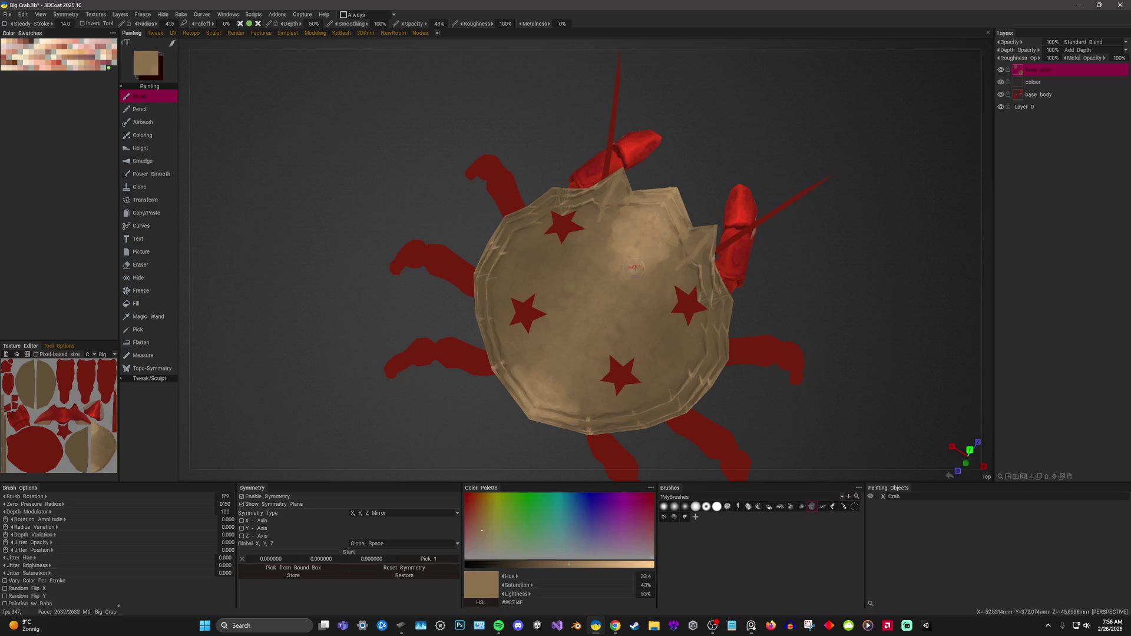
key(v)
key(v)
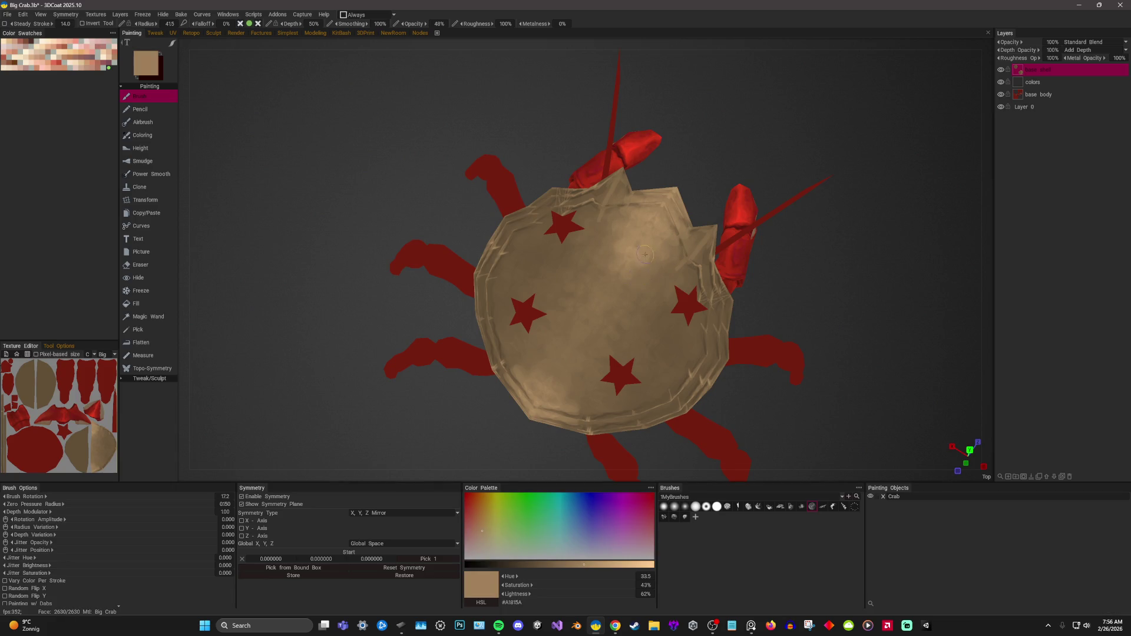
key(v)
key(v)
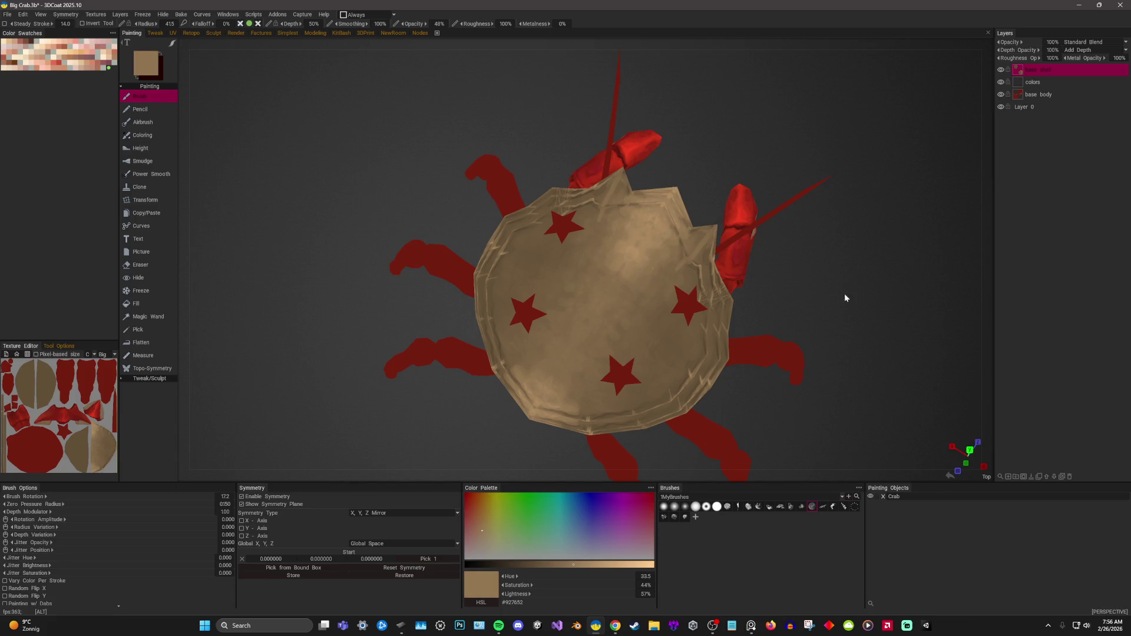
scroll(811, 257, down, 5)
mouse_move(811, 256)
mouse_down()
mouse_move(793, 182)
mouse_move(836, 221)
mouse_move(816, 175)
mouse_up()
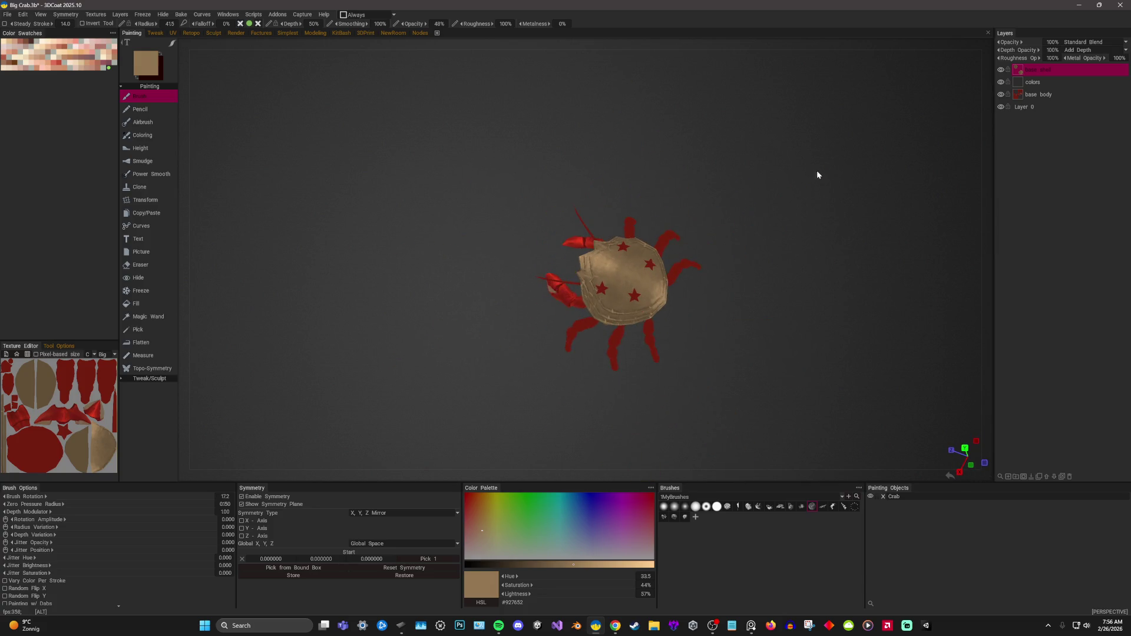
scroll(816, 174, up, 5)
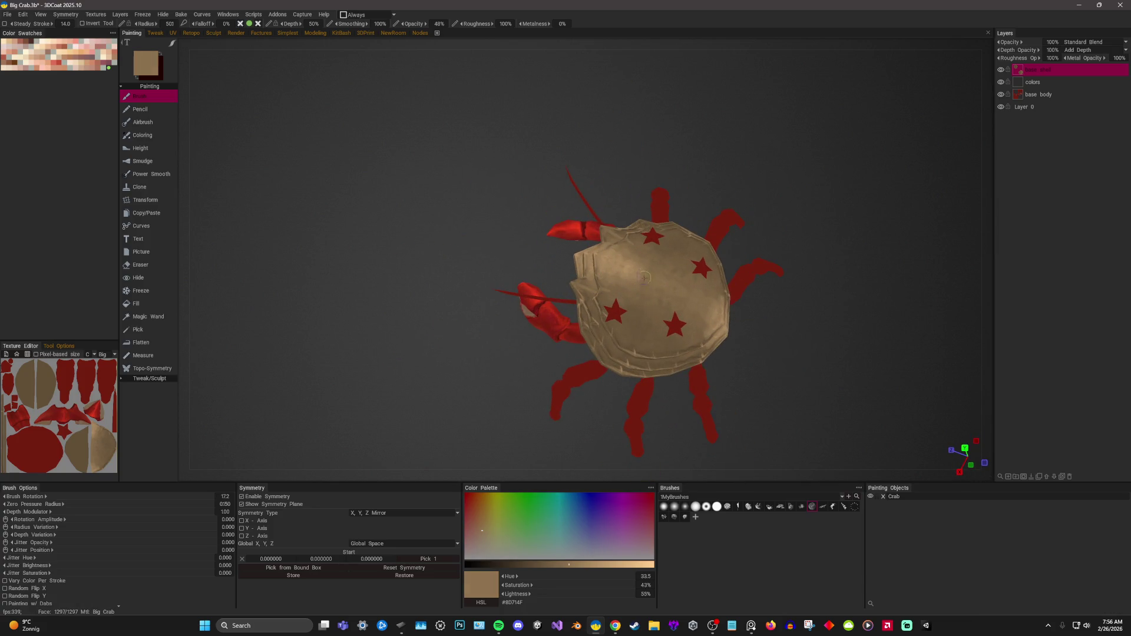
With a slightly smaller brush, layer more light and dark brown dabs from new angles.
key(bracketleft)
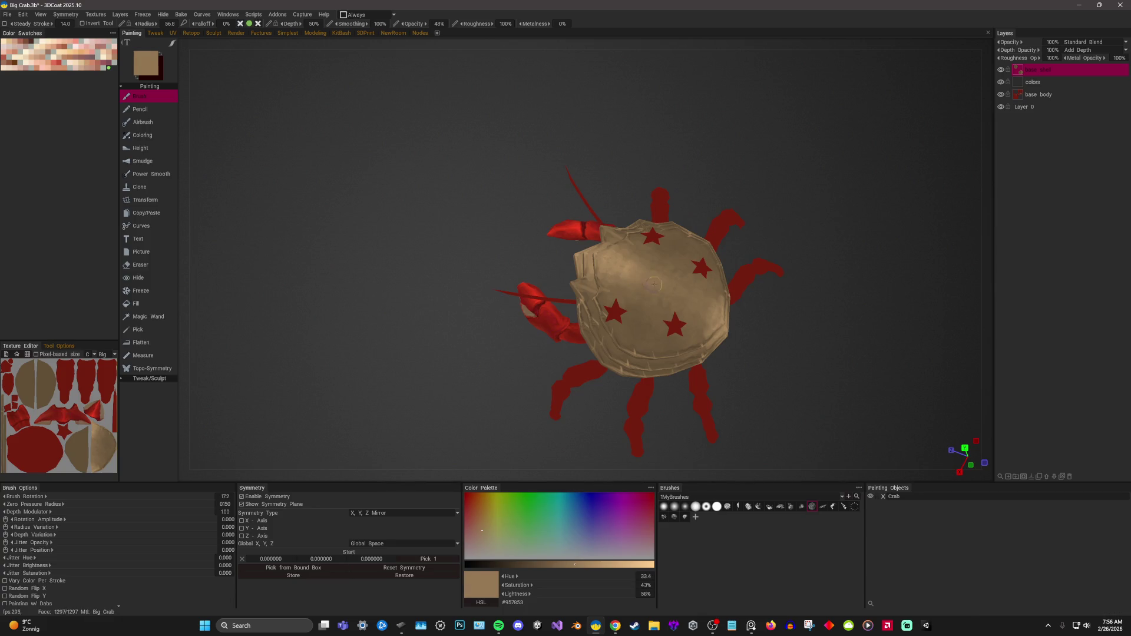
key(v)
key(v)
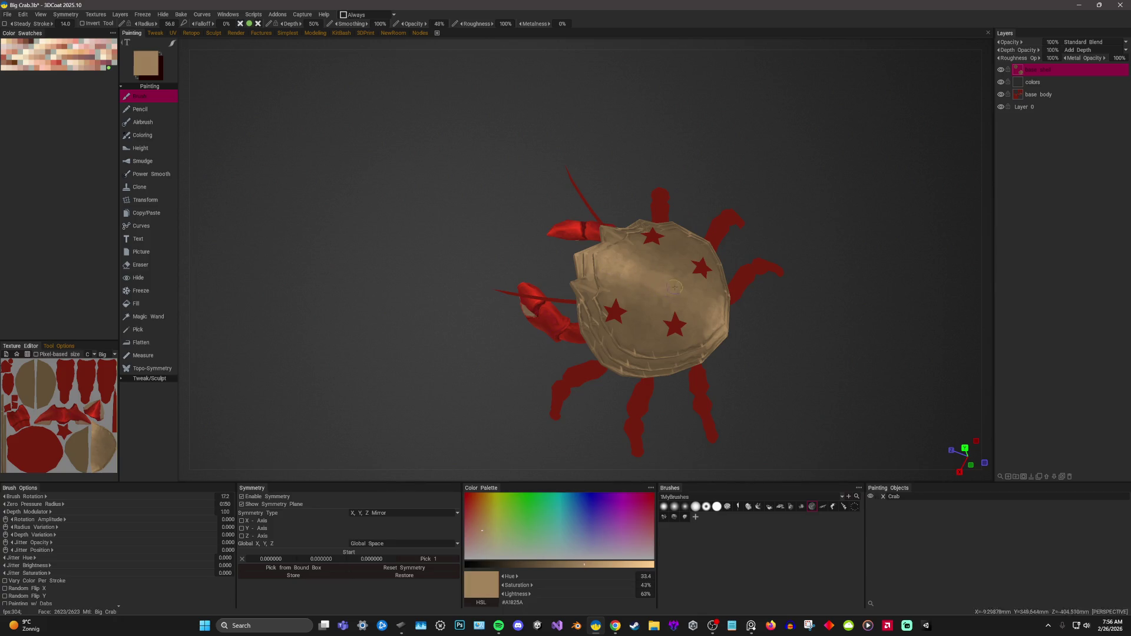
right_drag(642, 283, 713, 314)
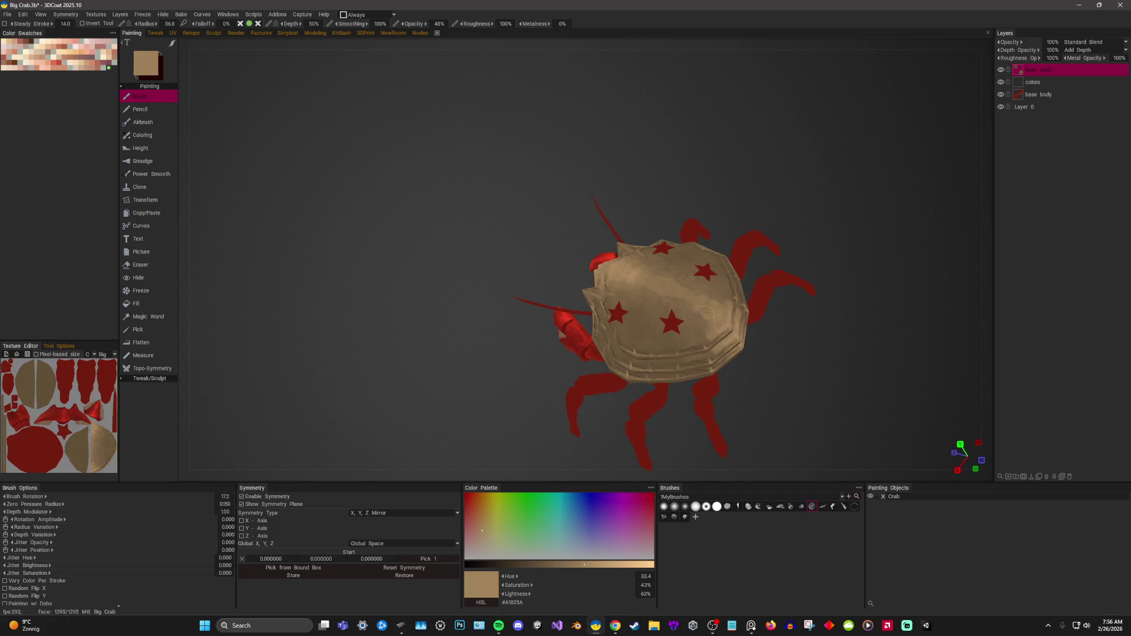
key(v)
key(v)
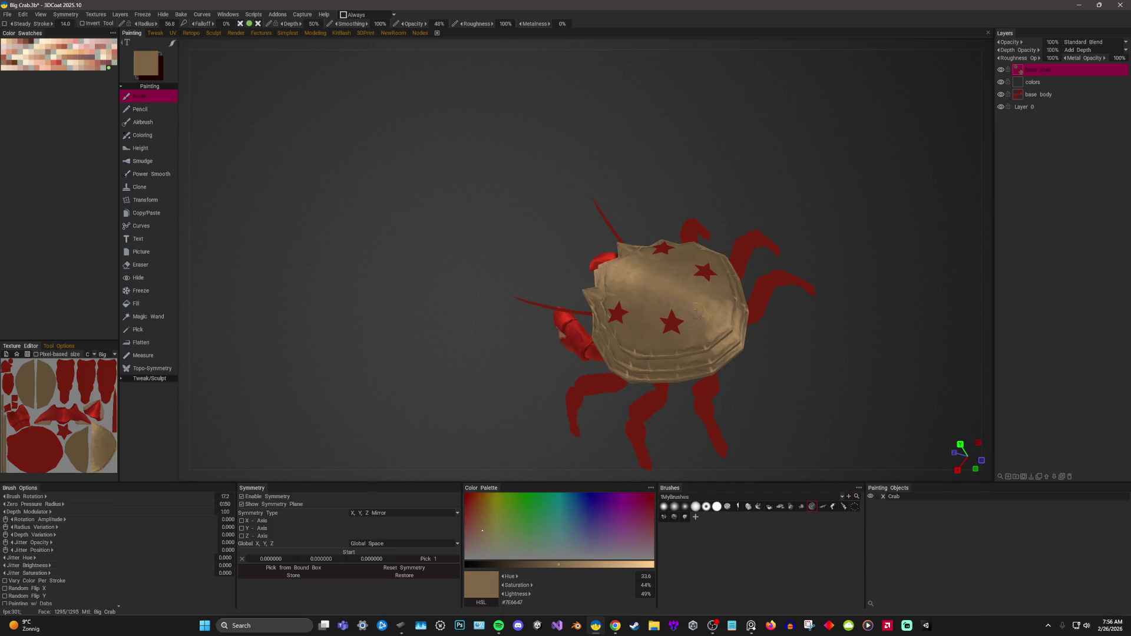
right_drag(697, 312, 794, 181)
key(v)
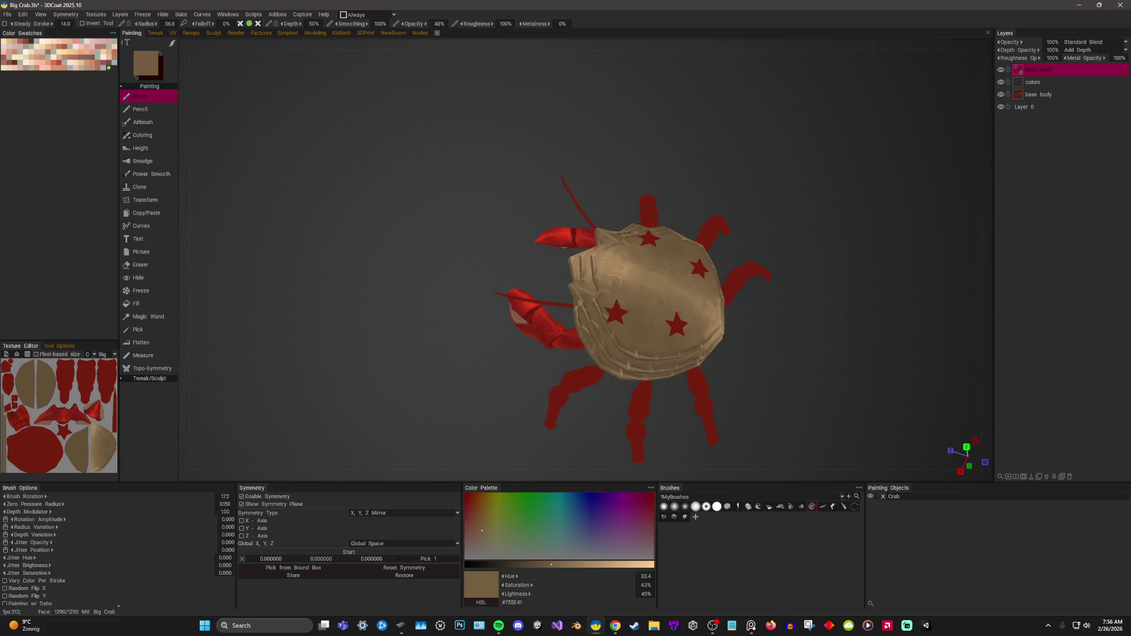
key(v)
key(v)
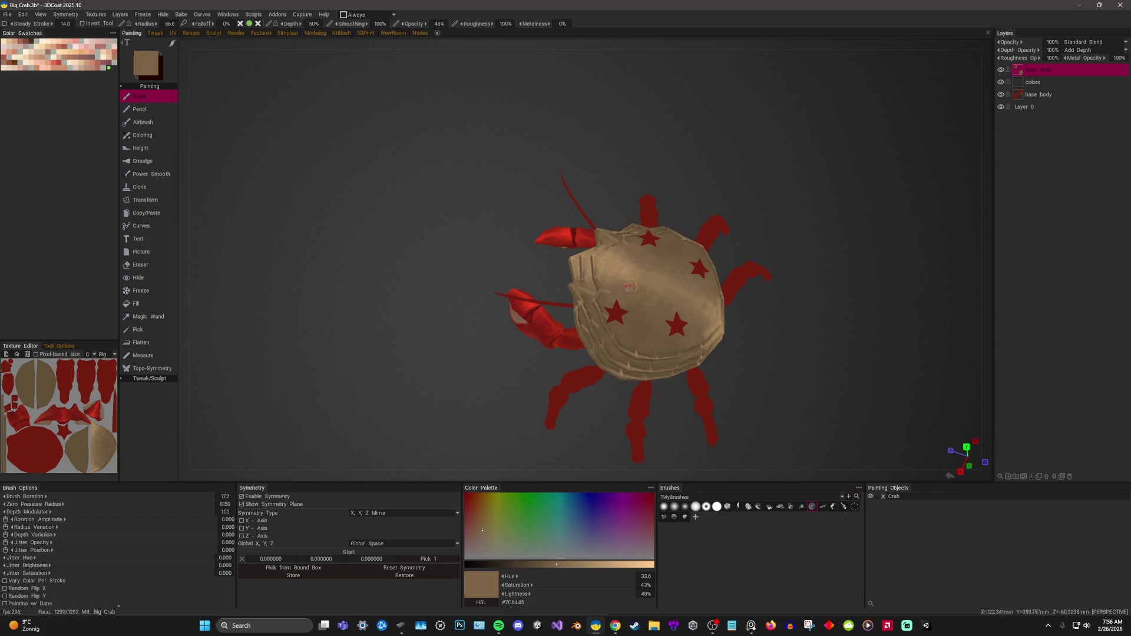
key(v)
key(v)
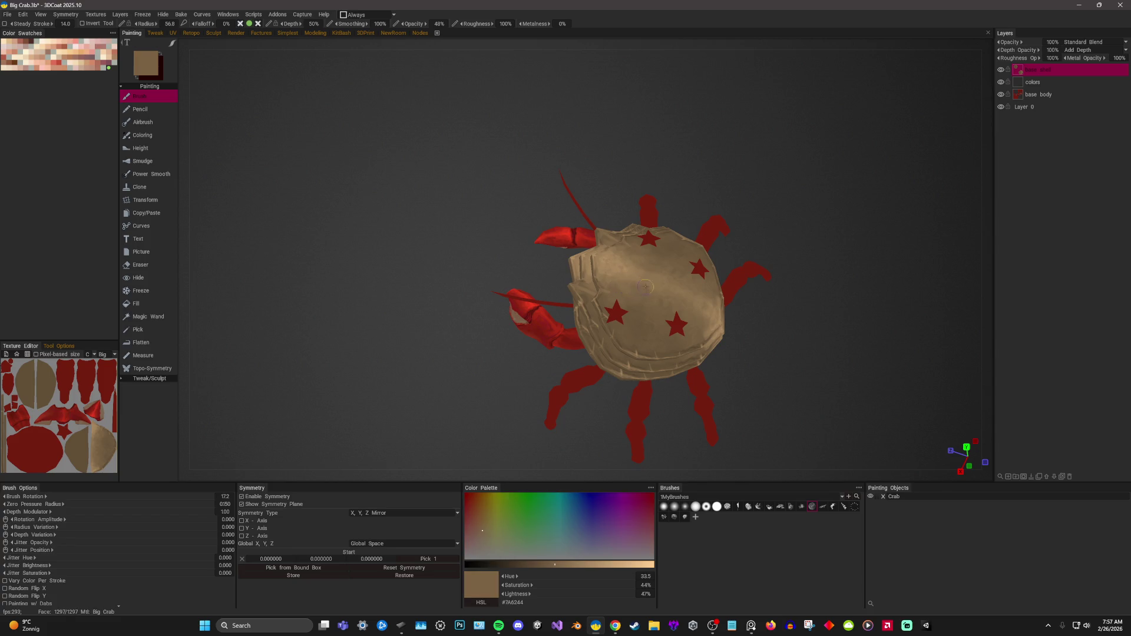
Pick darker and lighter shell browns and enlarge the brush over a top-down view.
mouse_move(620, 286)
right_down()
mouse_move(835, 245)
mouse_move(813, 126)
right_up()
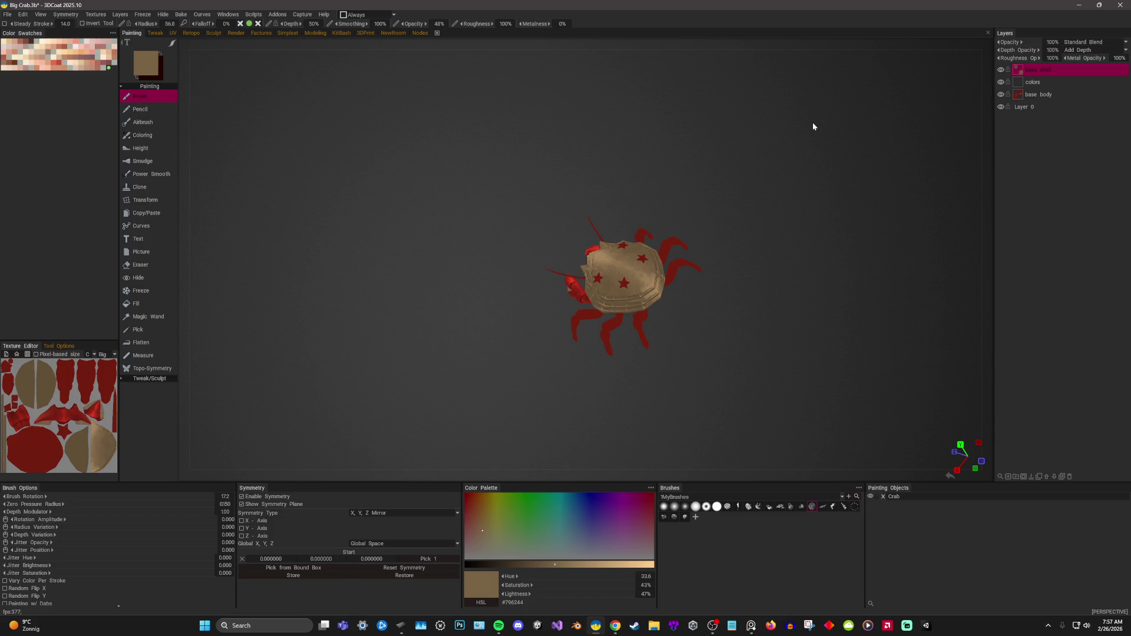
drag(785, 217, 836, 289)
right_drag(837, 288, 875, 346)
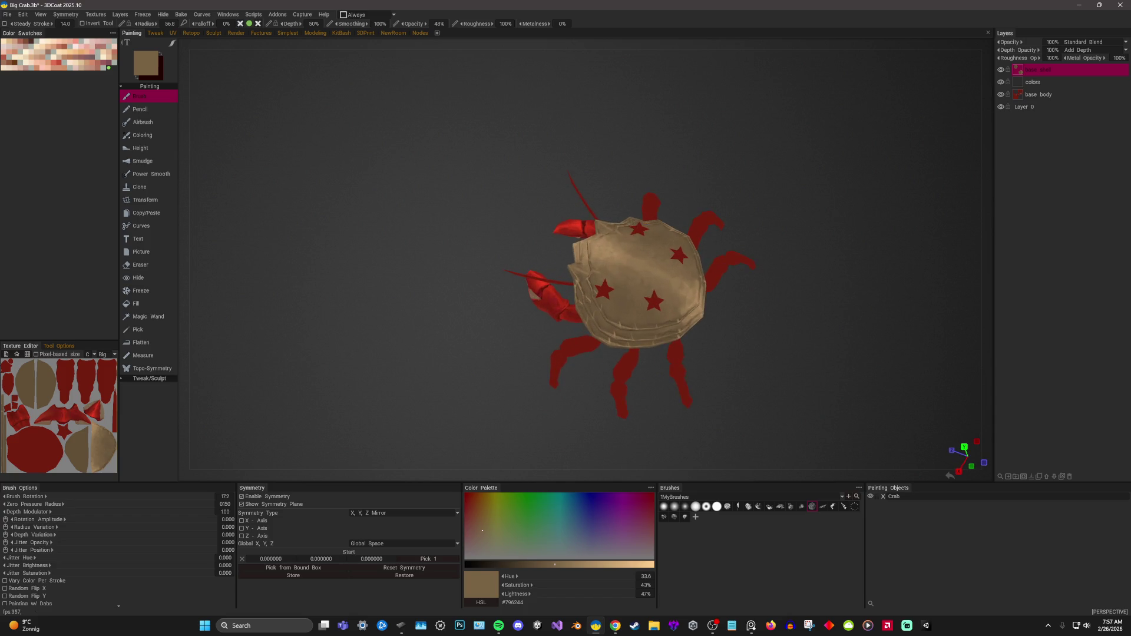
key(v)
right_drag(601, 265, 610, 267)
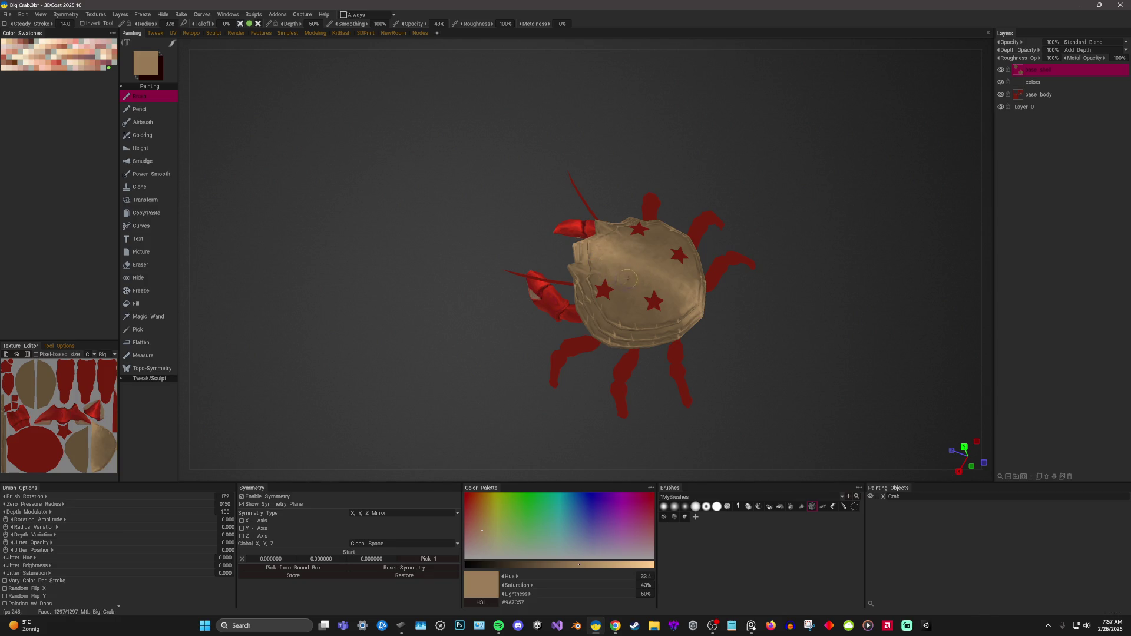
shift+drag(765, 113, 602, 278)
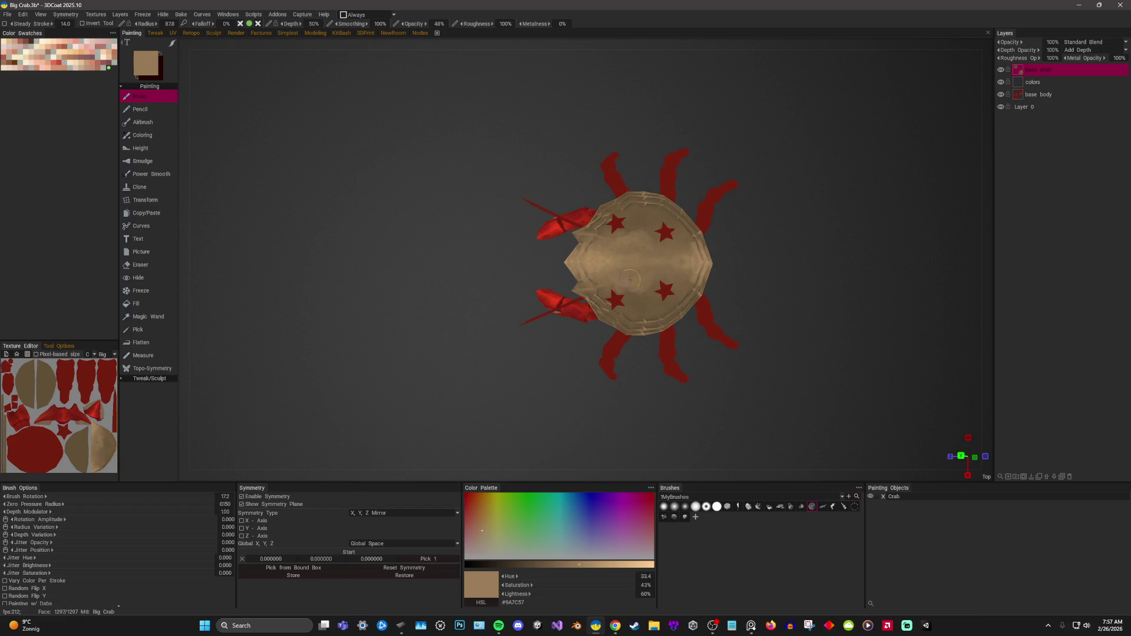
Sample a few more brown shades and dab them onto the shell to even out the mottling.
key(v)
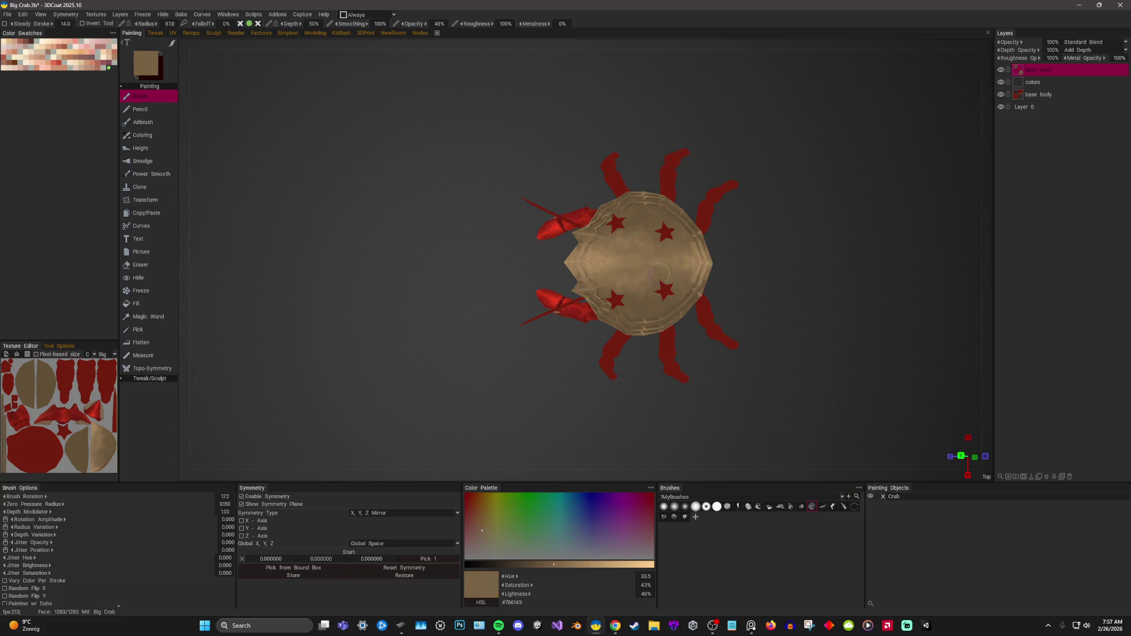
key(v)
key(v)
key(v)
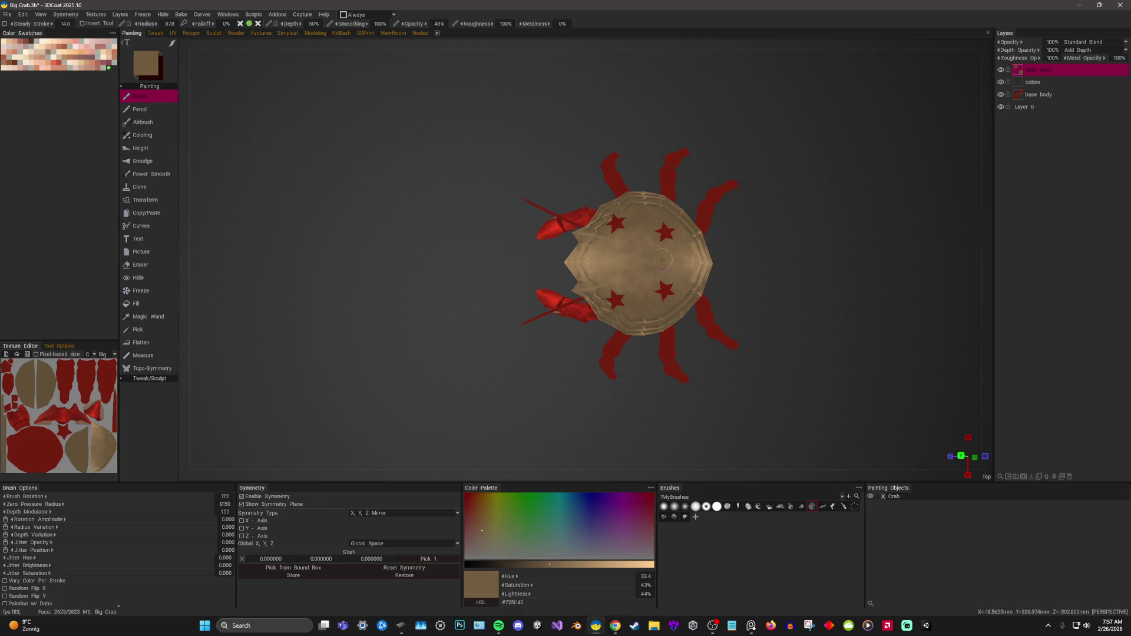
key(v)
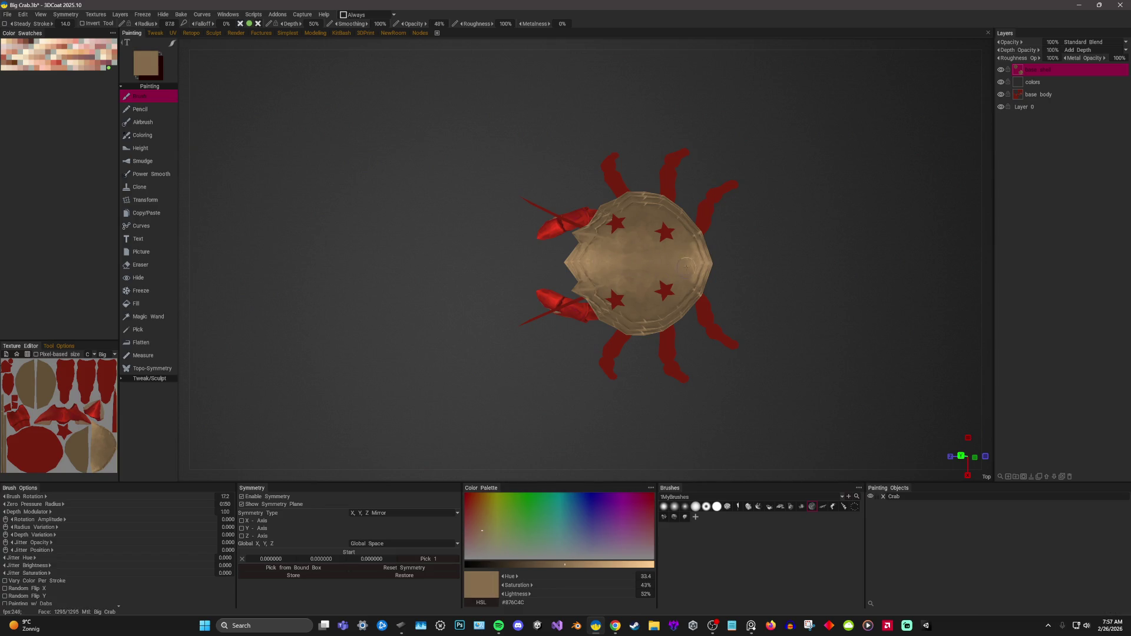
right_drag(662, 251, 640, 304)
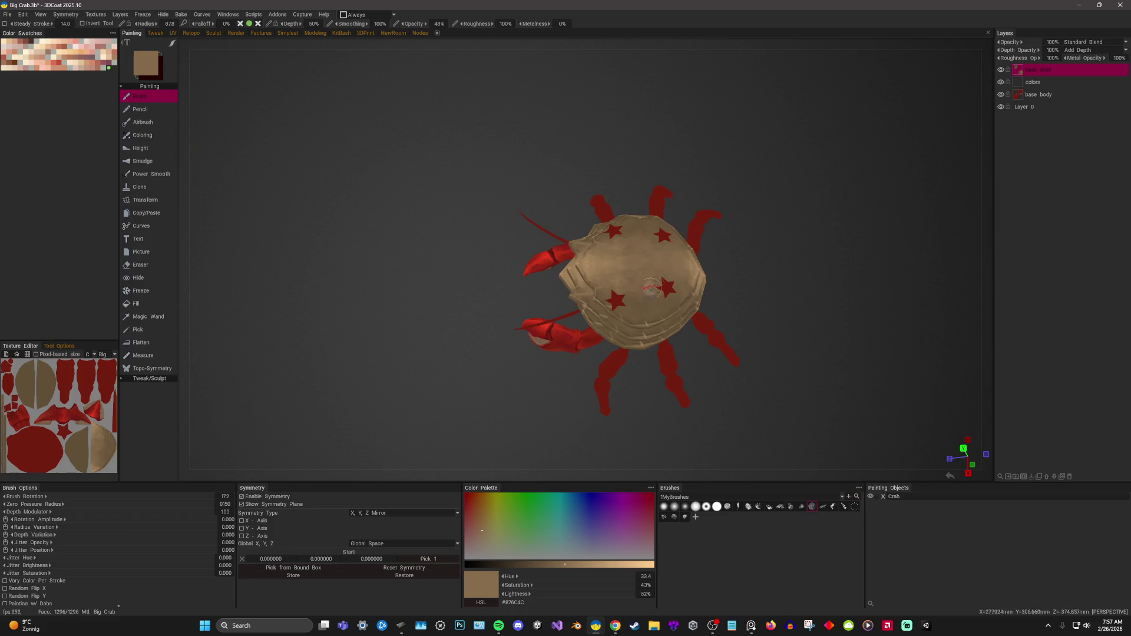
key(v)
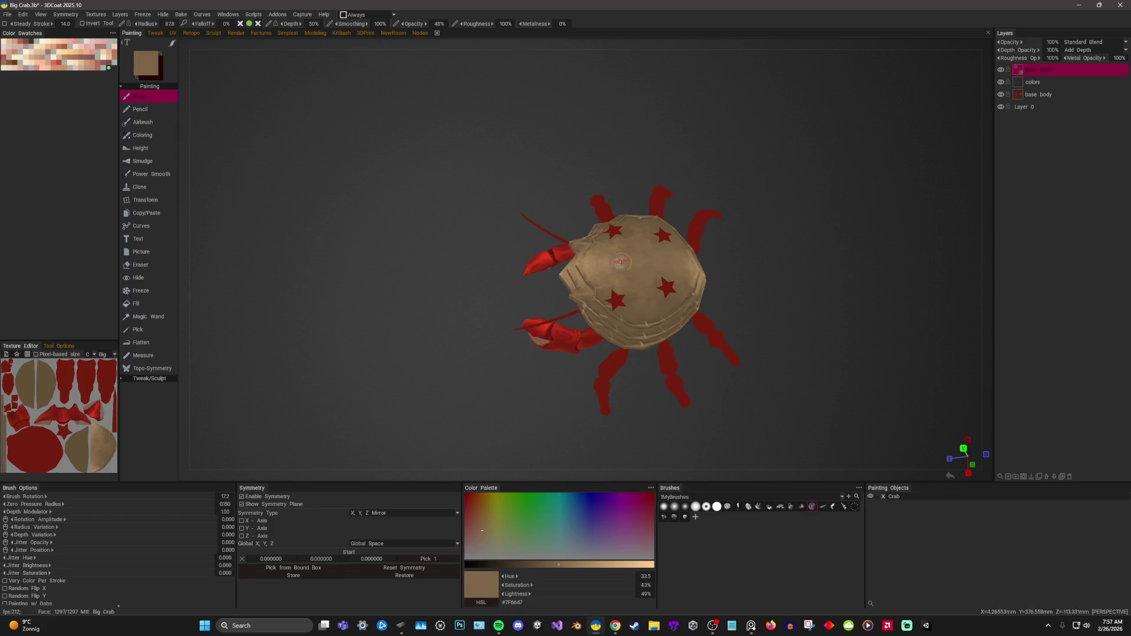
click(623, 250)
scroll(777, 139, down, 2)
scroll(788, 148, down, 1)
In perspective view, sample the shell's brown, enlarge the brush and paint a light patch on the shell.
mouse_move(788, 149)
mouse_down()
mouse_move(798, 200)
mouse_move(843, 156)
mouse_move(789, 196)
mouse_move(850, 214)
mouse_move(830, 235)
mouse_move(854, 253)
mouse_move(826, 219)
mouse_move(854, 309)
mouse_up()
scroll(854, 309, up, 2)
scroll(866, 209, up, 3)
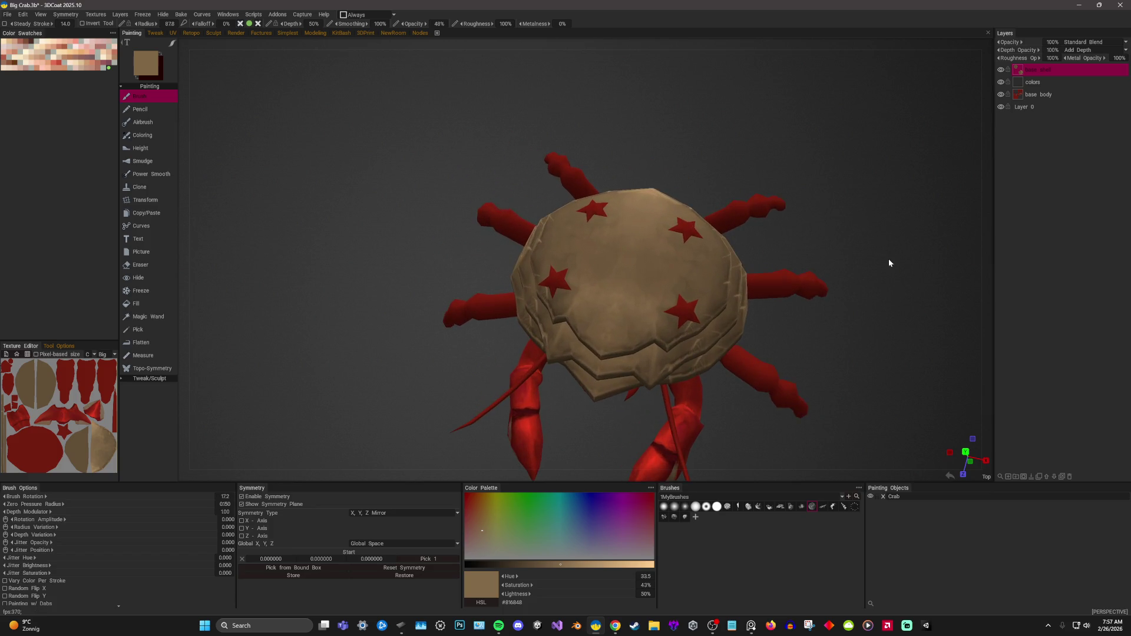
drag(816, 446, 839, 310)
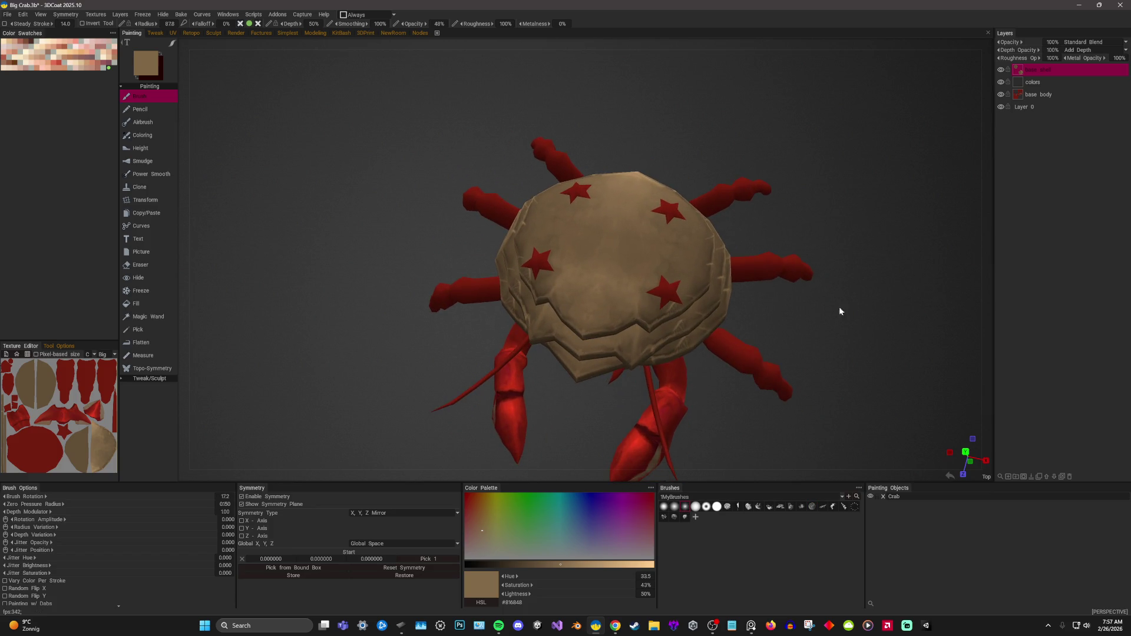
mouse_move(715, 115)
mouse_down()
mouse_move(819, 210)
mouse_move(645, 193)
mouse_up()
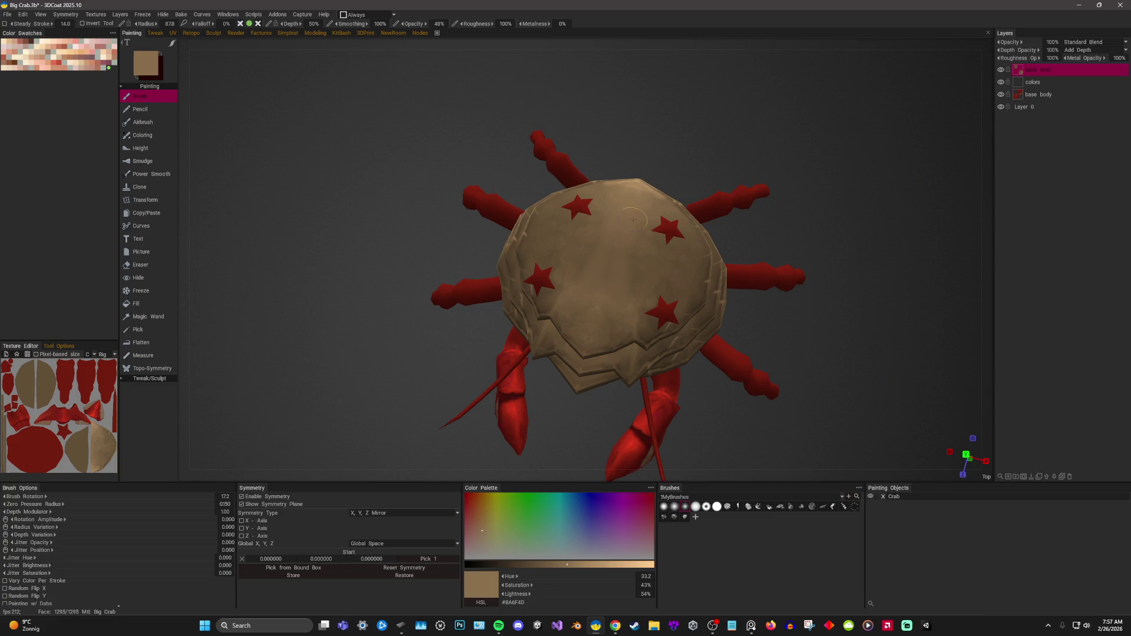
key(KP_5)
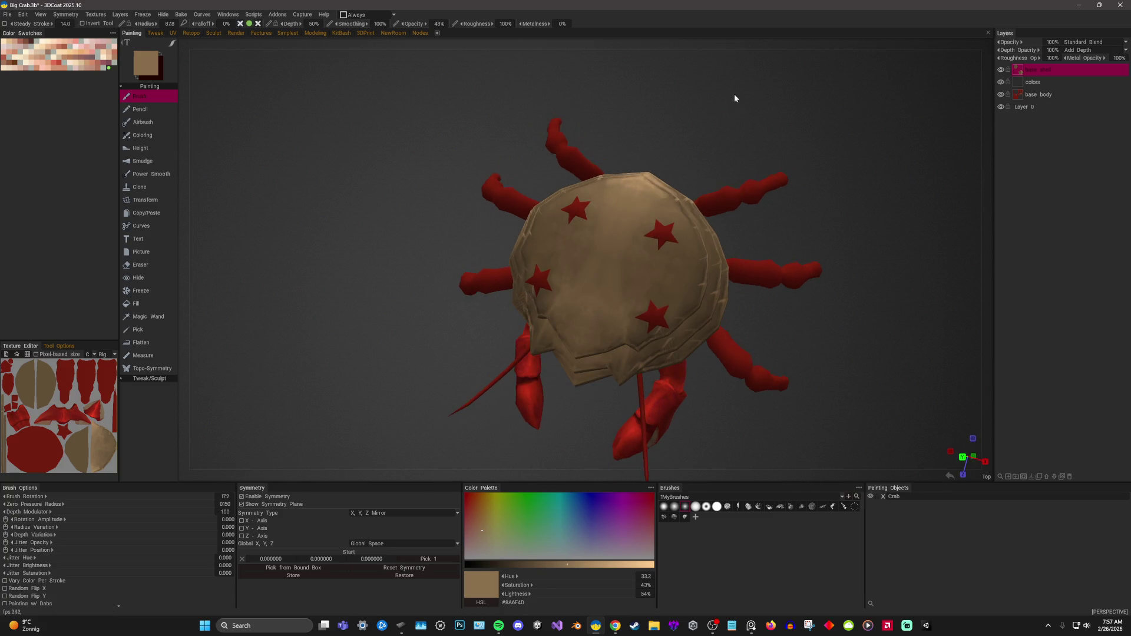
scroll(572, 535, up, 5)
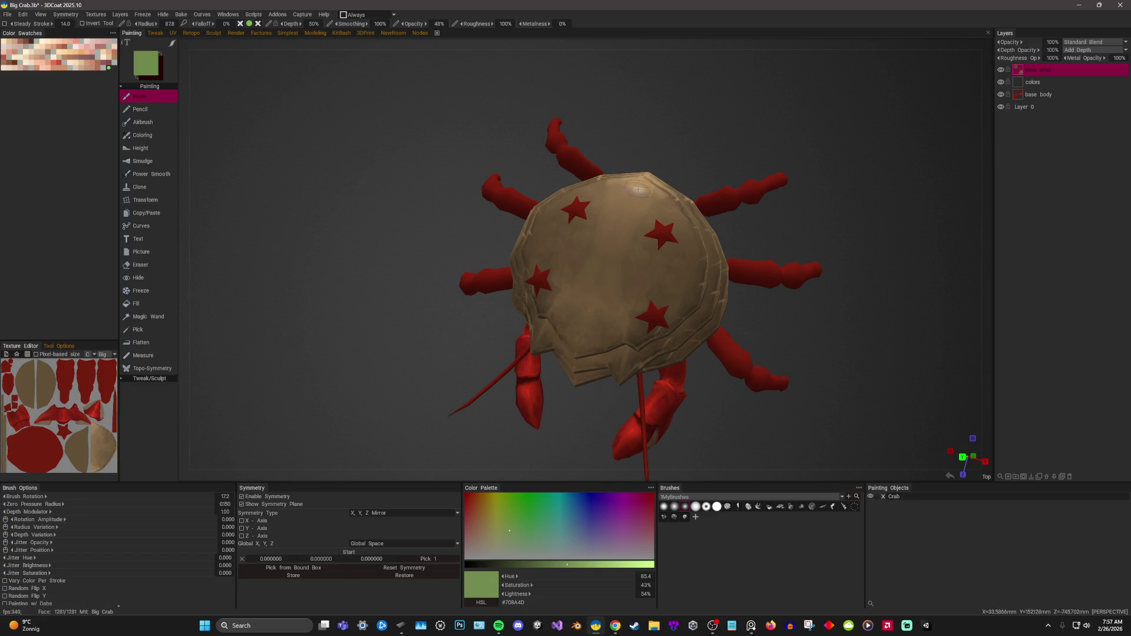
key(v)
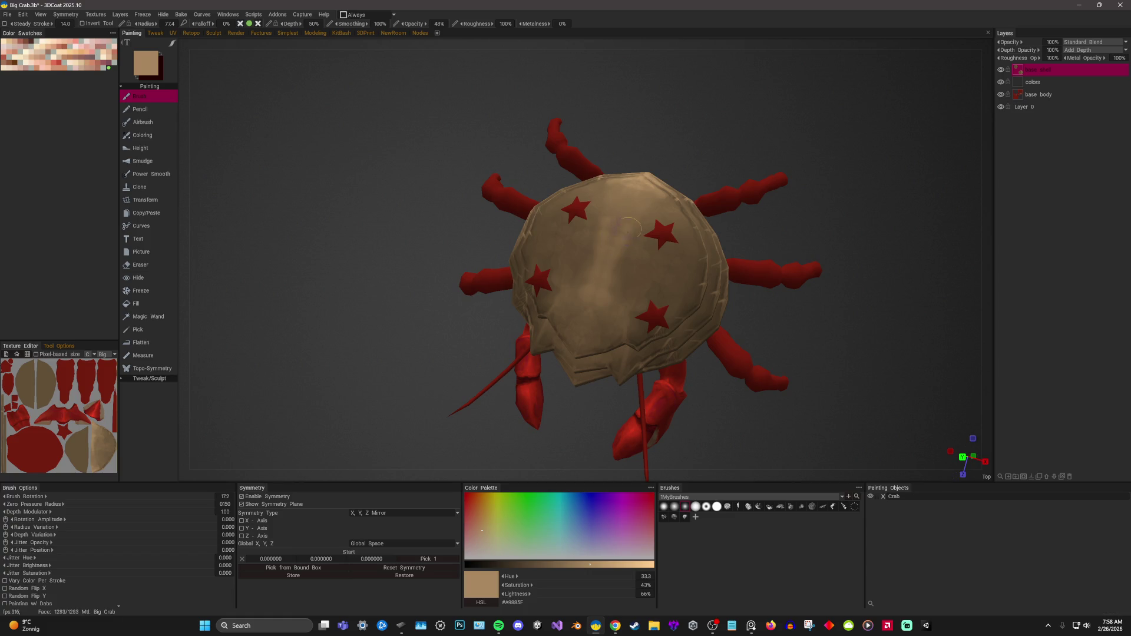
right_drag(616, 220, 620, 217)
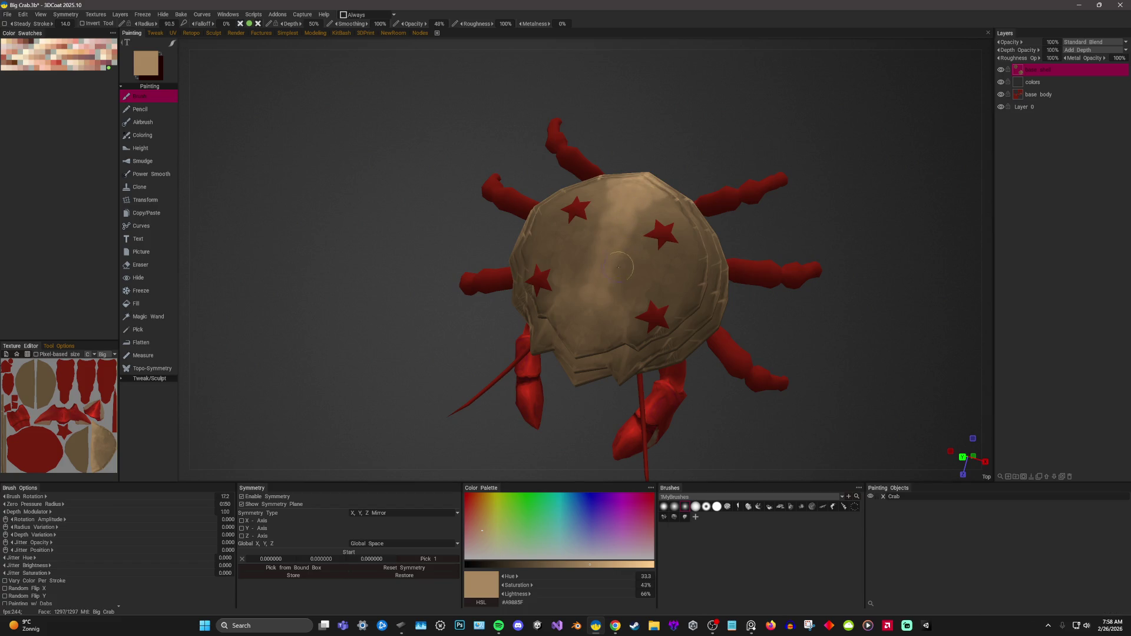
drag(582, 339, 598, 331)
Alternate darker and lighter browns and enlarge the brush radius for mottling, ending in a top-down view.
key(v)
key(v)
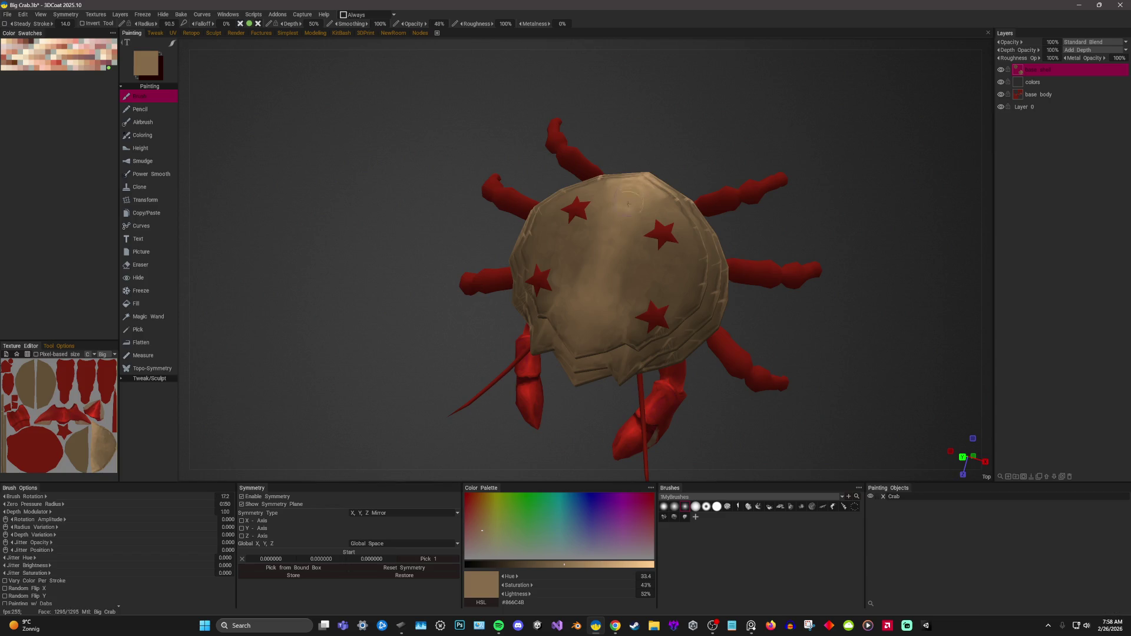
key(v)
scroll(786, 145, down, 3)
mouse_move(785, 145)
mouse_down()
mouse_move(816, 183)
mouse_move(888, 211)
mouse_up()
scroll(881, 249, up, 3)
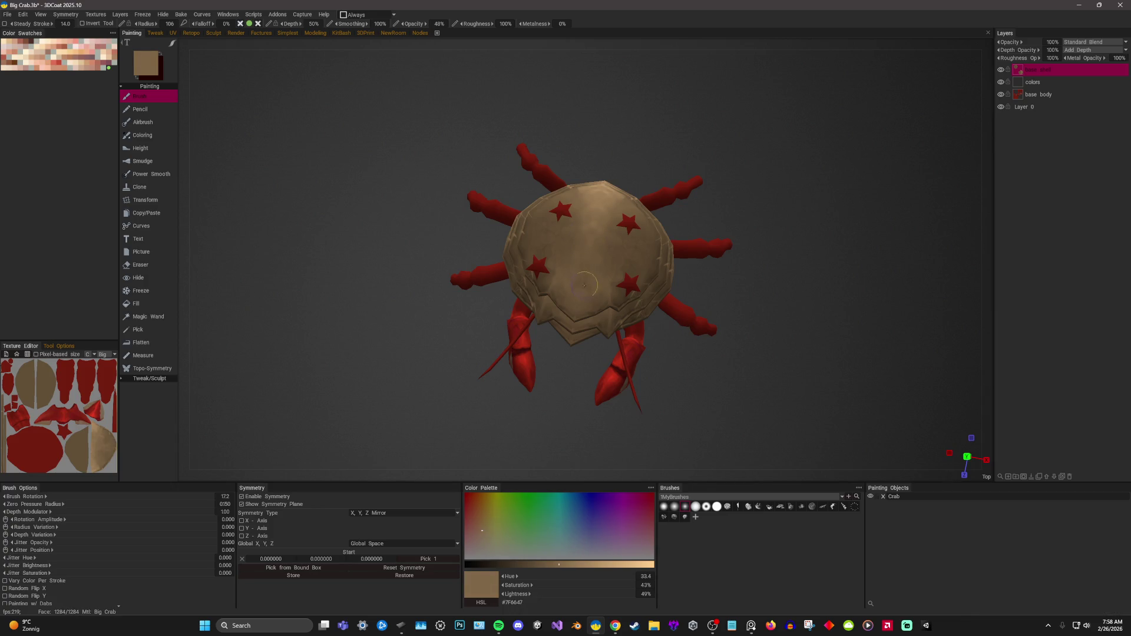
key(v)
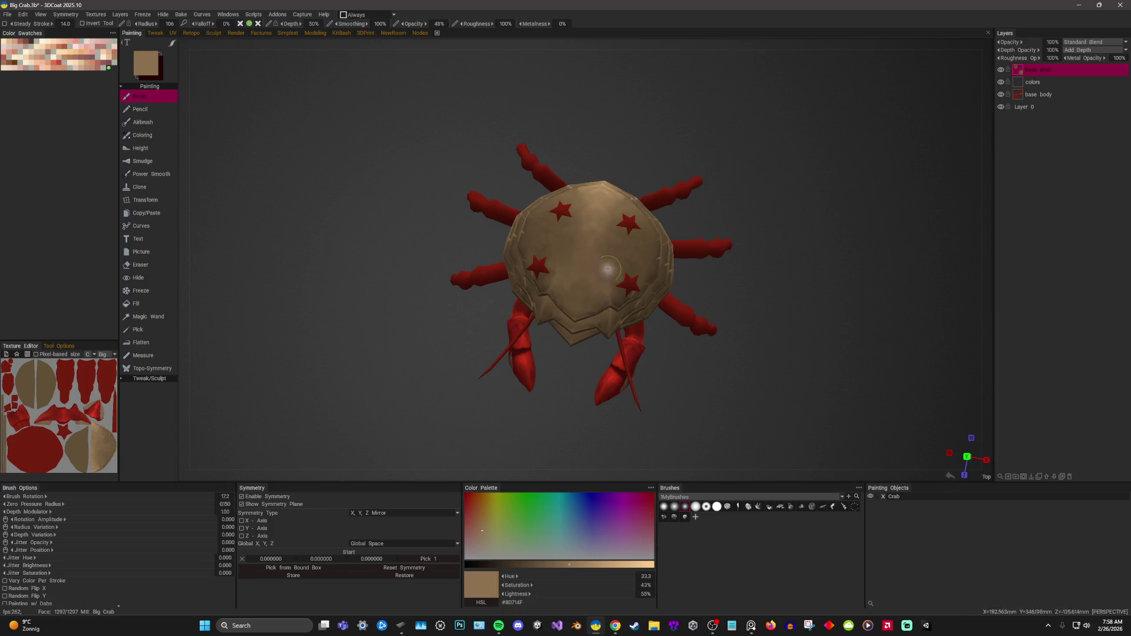
middle_drag(608, 268, 616, 187)
key(v)
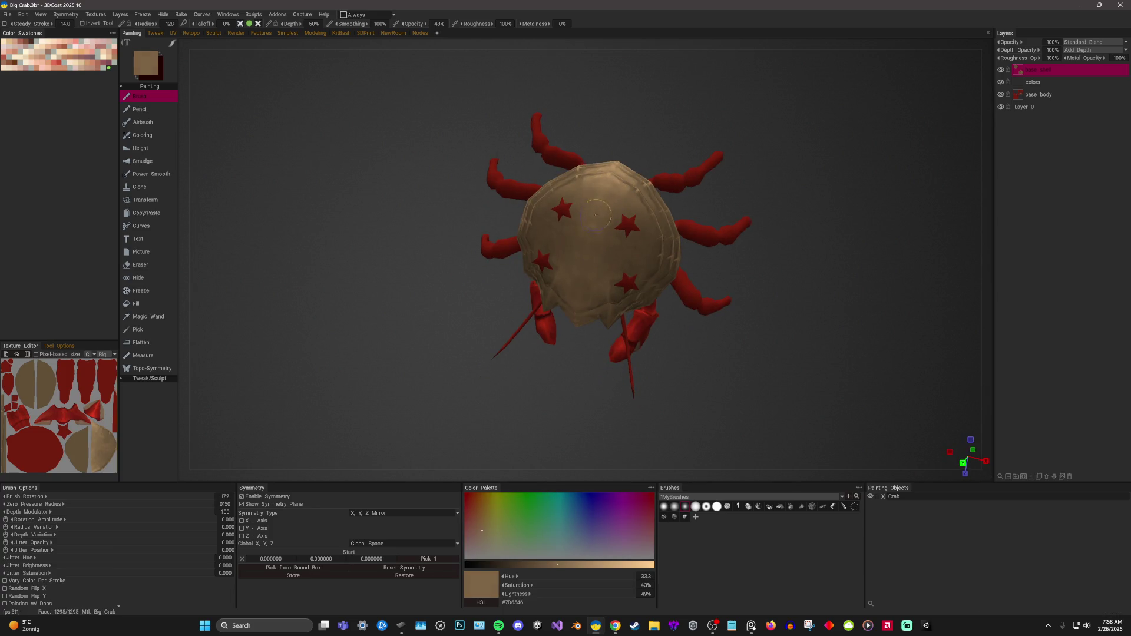
right_drag(610, 190, 681, 222)
scroll(724, 203, down, 3)
middle_drag(775, 182, 800, 157)
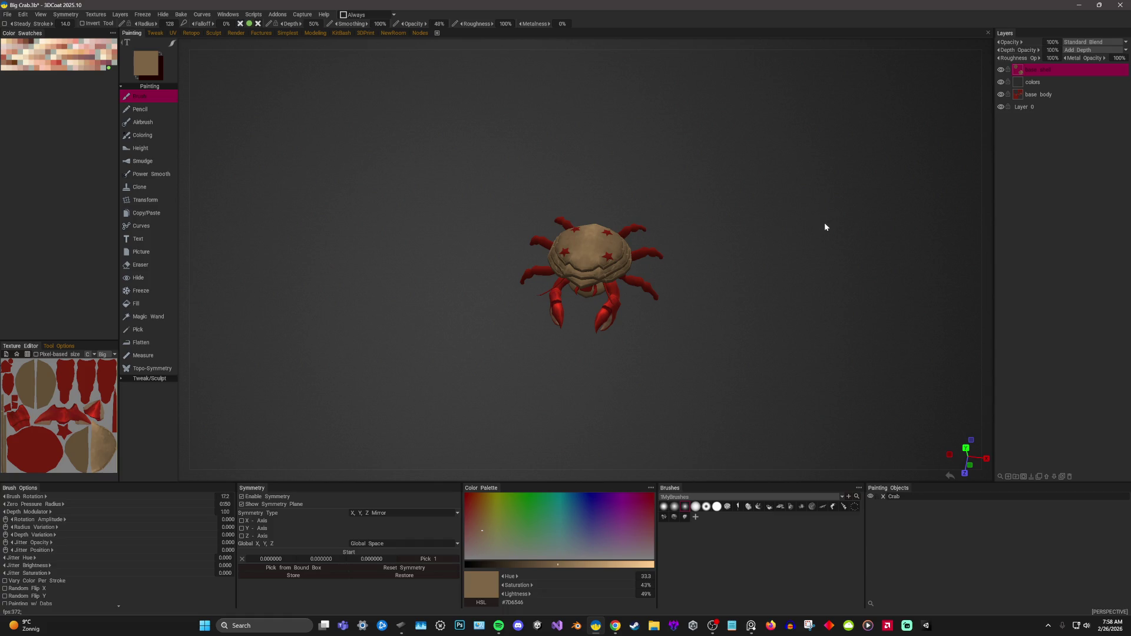
mouse_move(648, 200)
middle_down()
mouse_move(760, 157)
mouse_move(791, 211)
mouse_move(833, 188)
mouse_move(813, 180)
middle_up()
scroll(813, 180, up, 2)
click(409, 626)
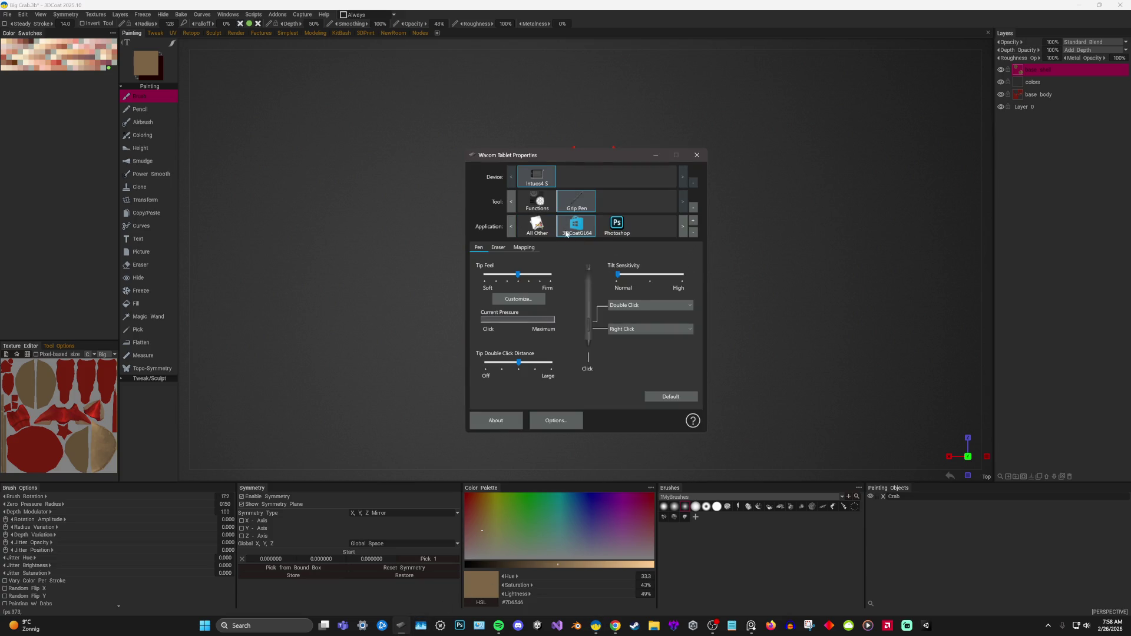
click(697, 155)
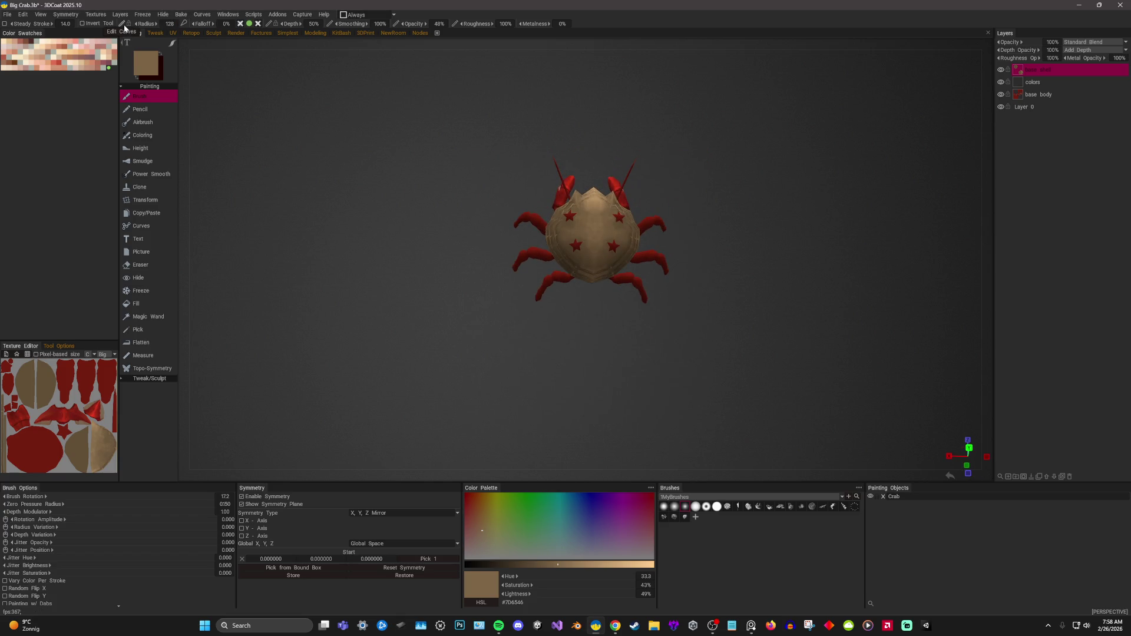
Zoom onto the shell, shrink the brush, sample a lighter tan and paint mottled light bands down the centre.
alt+drag(726, 192, 826, 185)
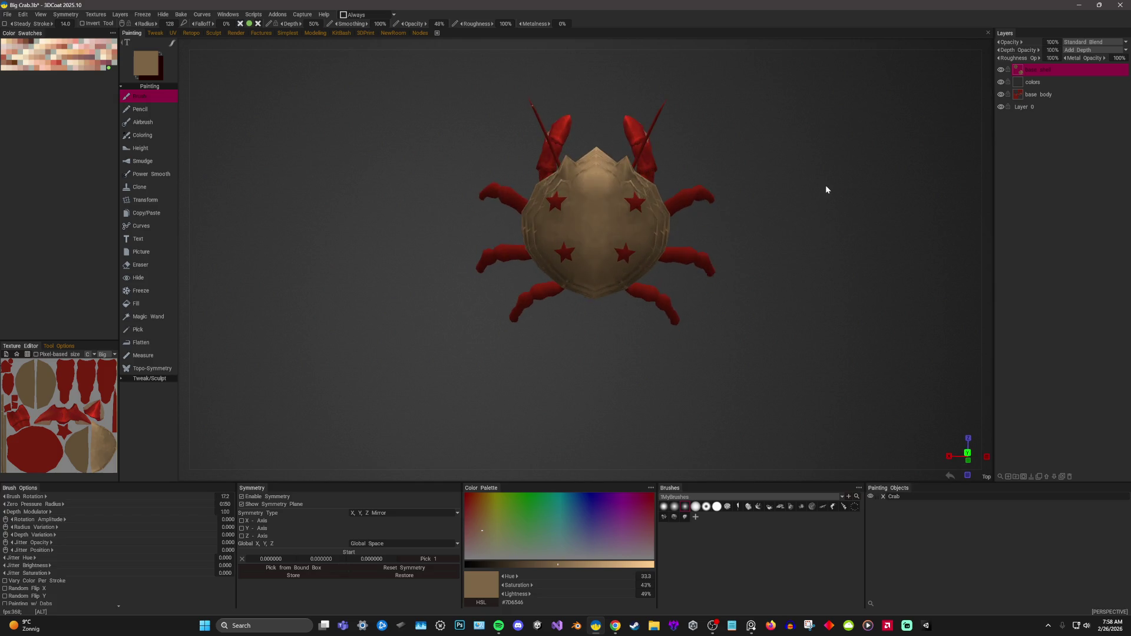
alt+right_drag(826, 189, 878, 280)
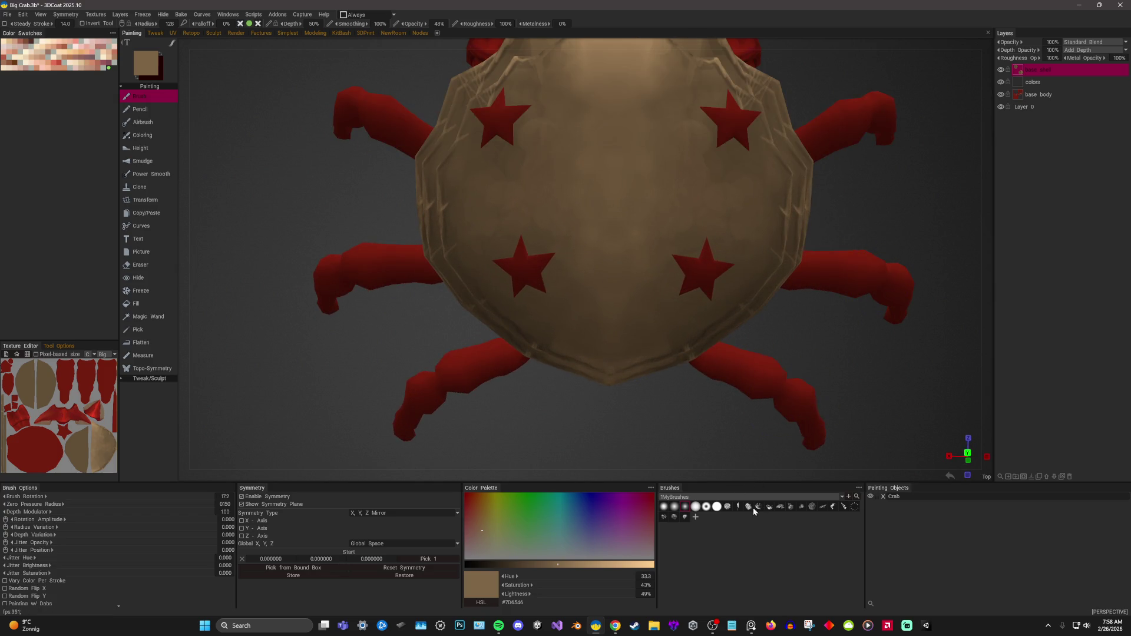
drag(833, 471, 891, 336)
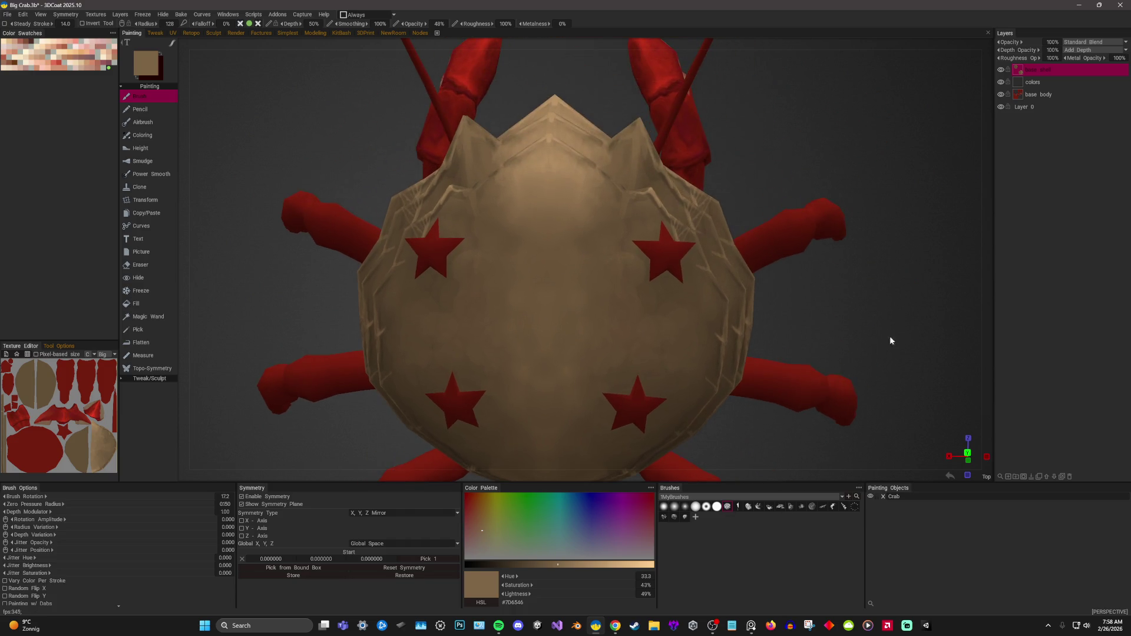
right_drag(598, 219, 588, 218)
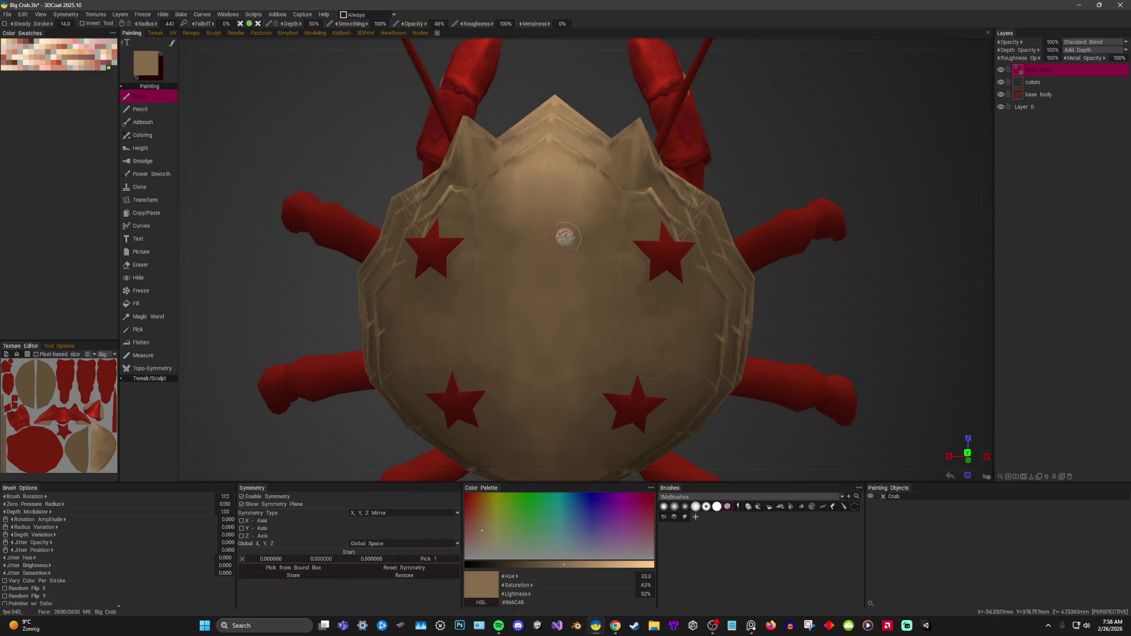
key(v)
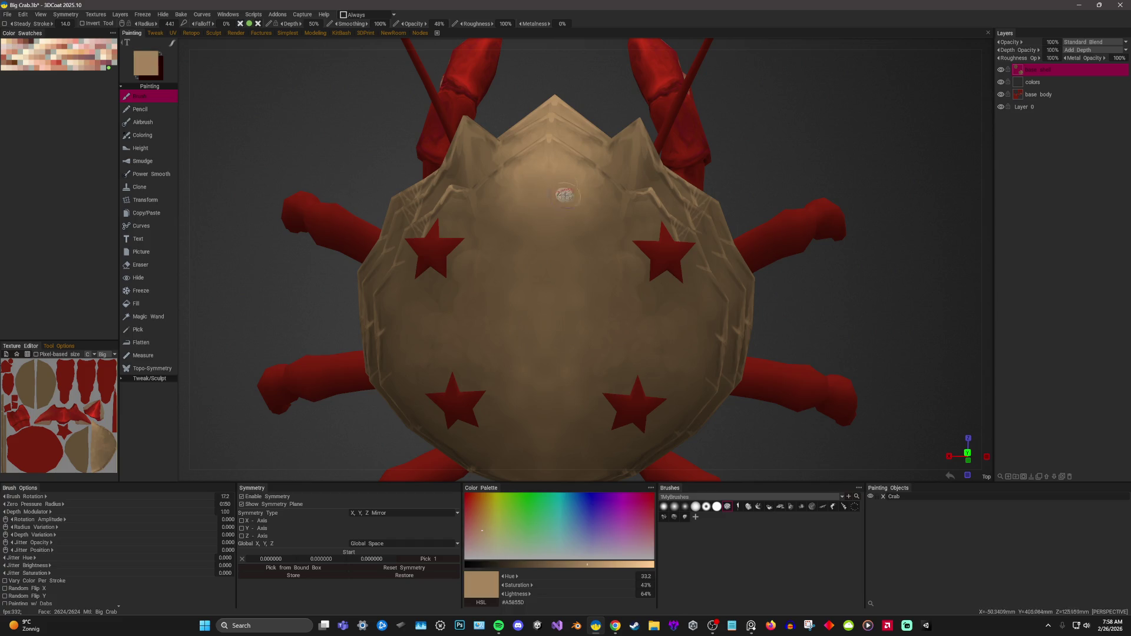
right_drag(568, 242, 579, 235)
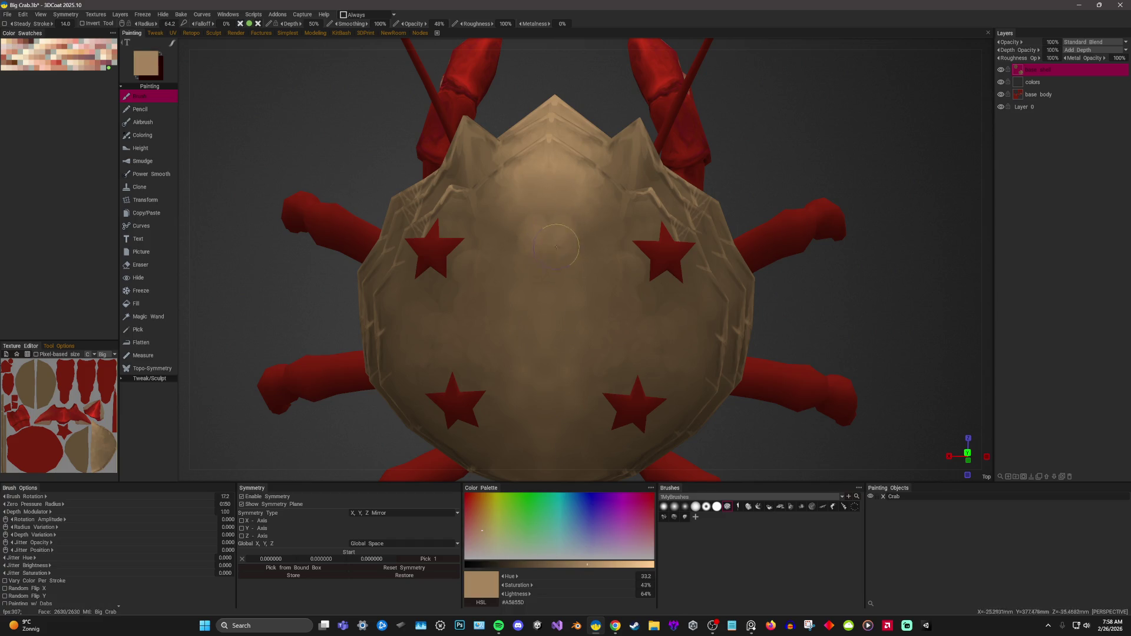
mouse_move(571, 220)
mouse_down()
mouse_move(595, 206)
mouse_move(572, 279)
mouse_up()
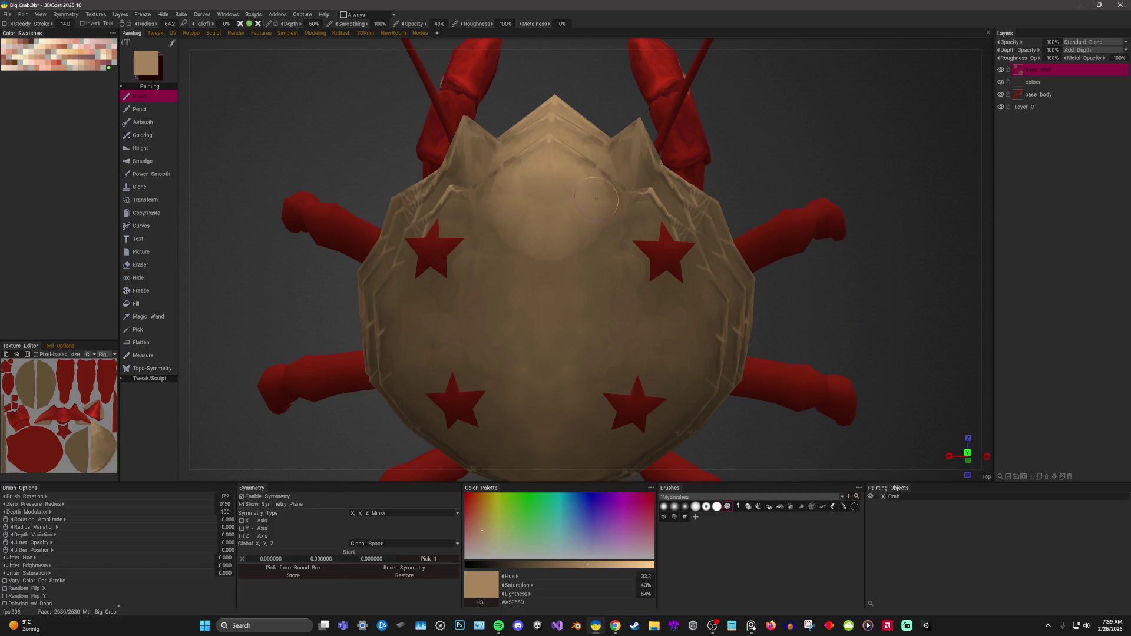
scroll(572, 280, up, 2)
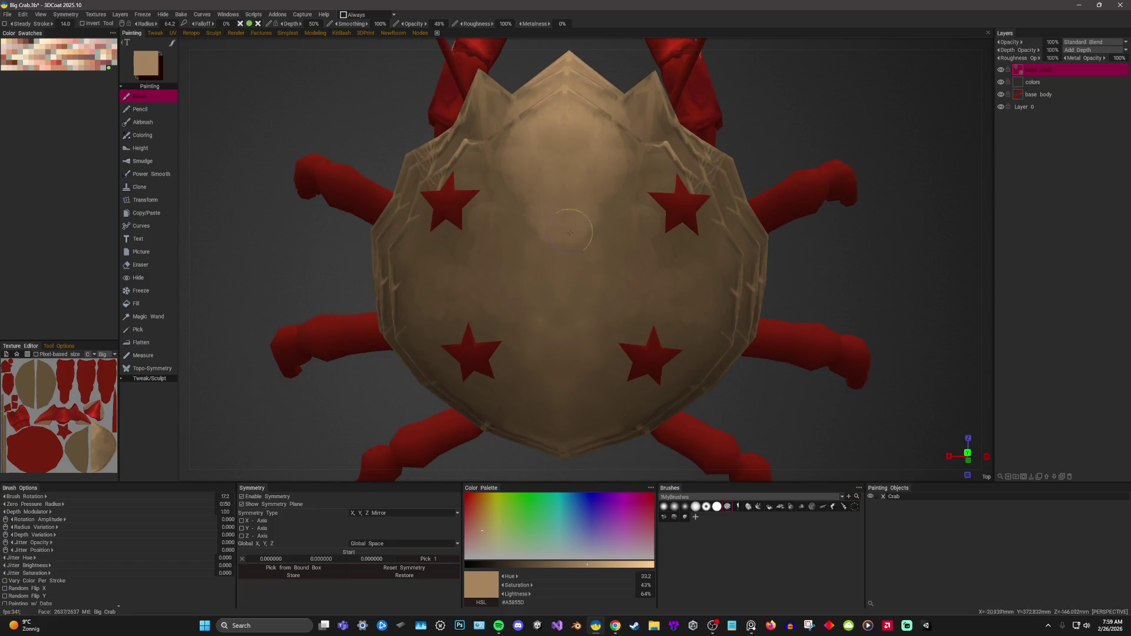
drag(571, 283, 580, 314)
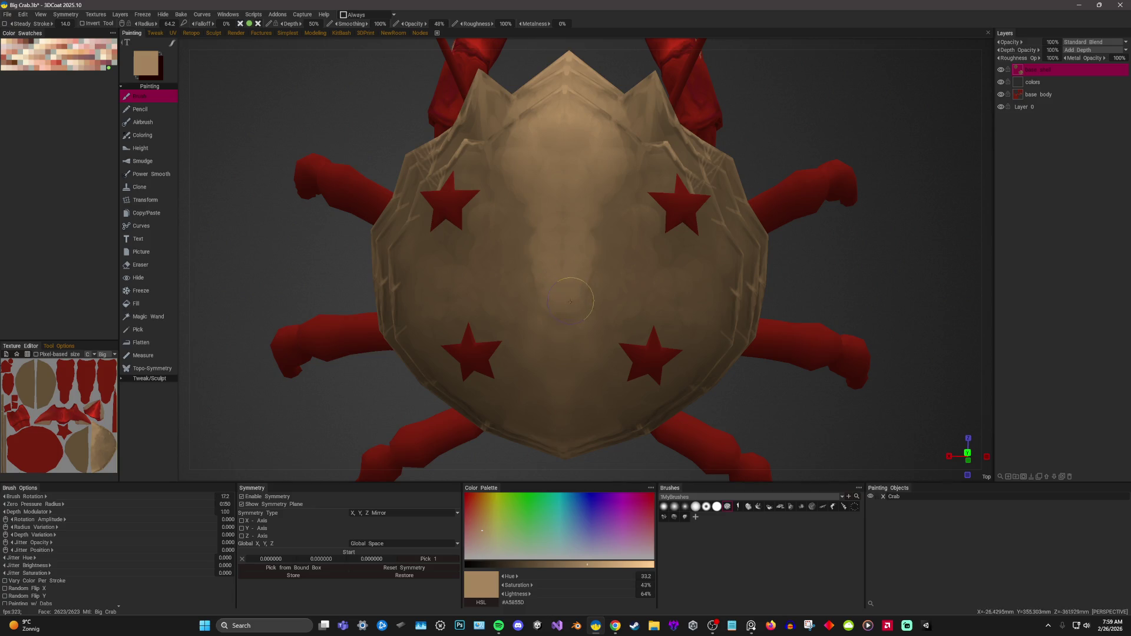
drag(893, 263, 899, 247)
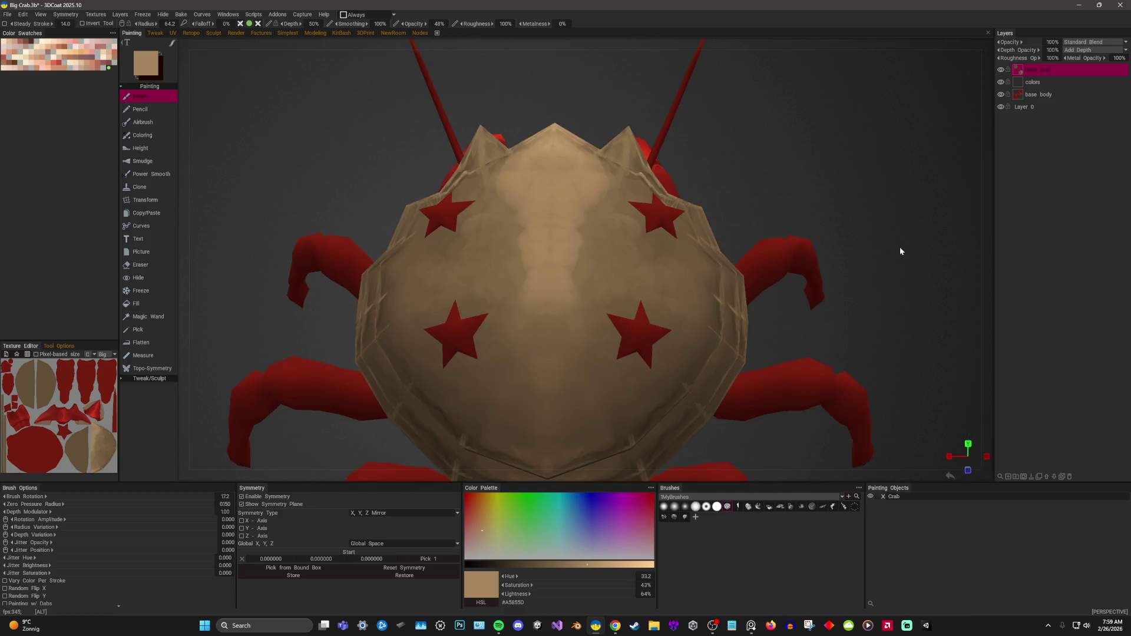
mouse_move(548, 229)
mouse_down()
mouse_move(558, 369)
mouse_move(582, 273)
mouse_up()
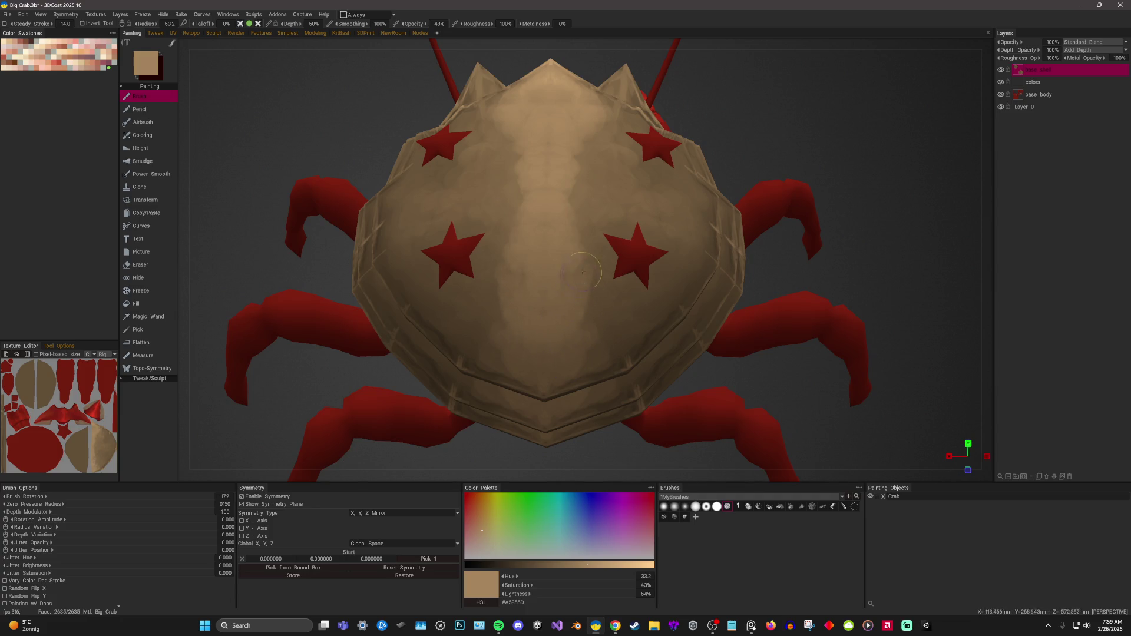
Resample tan shades, paint lighter tan up the shell centre, then pull back to view the whole crab.
key(v)
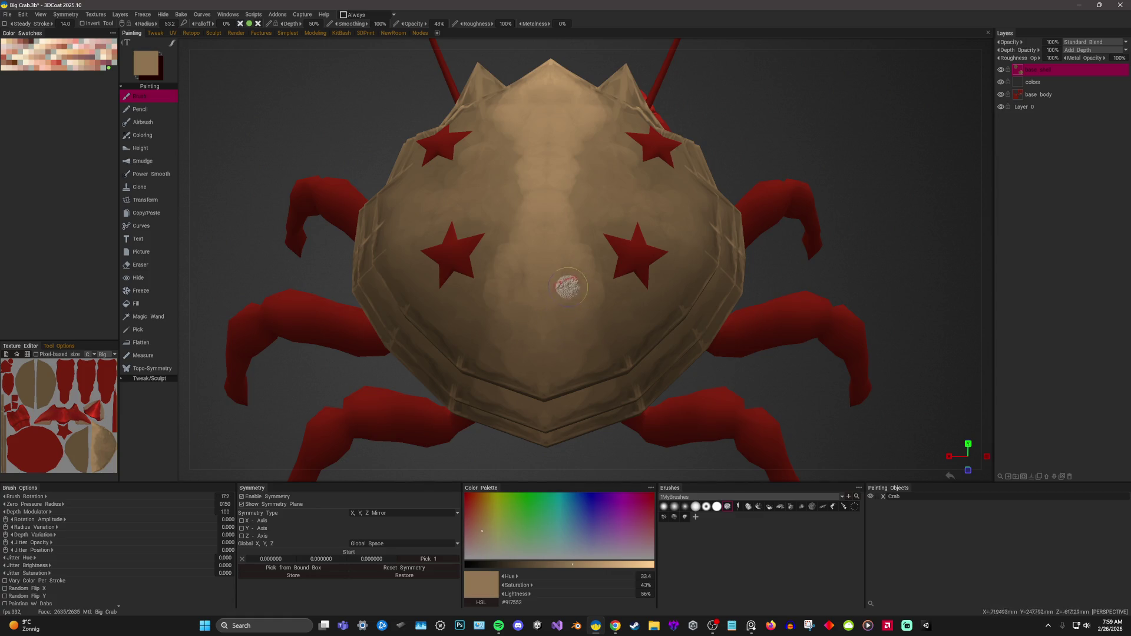
key(v)
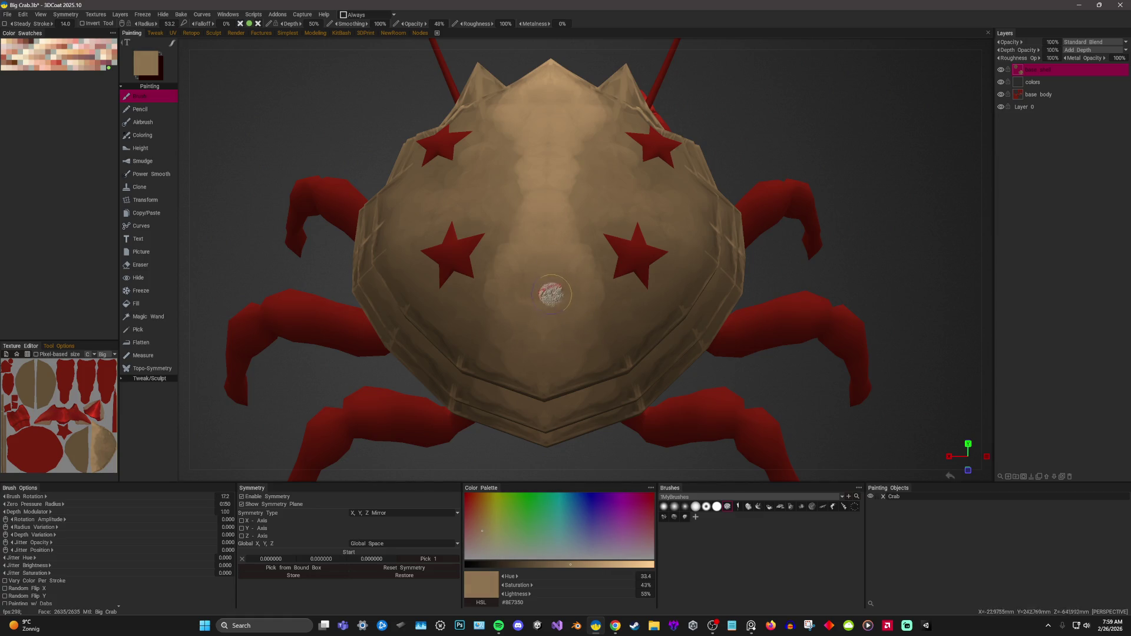
key(v)
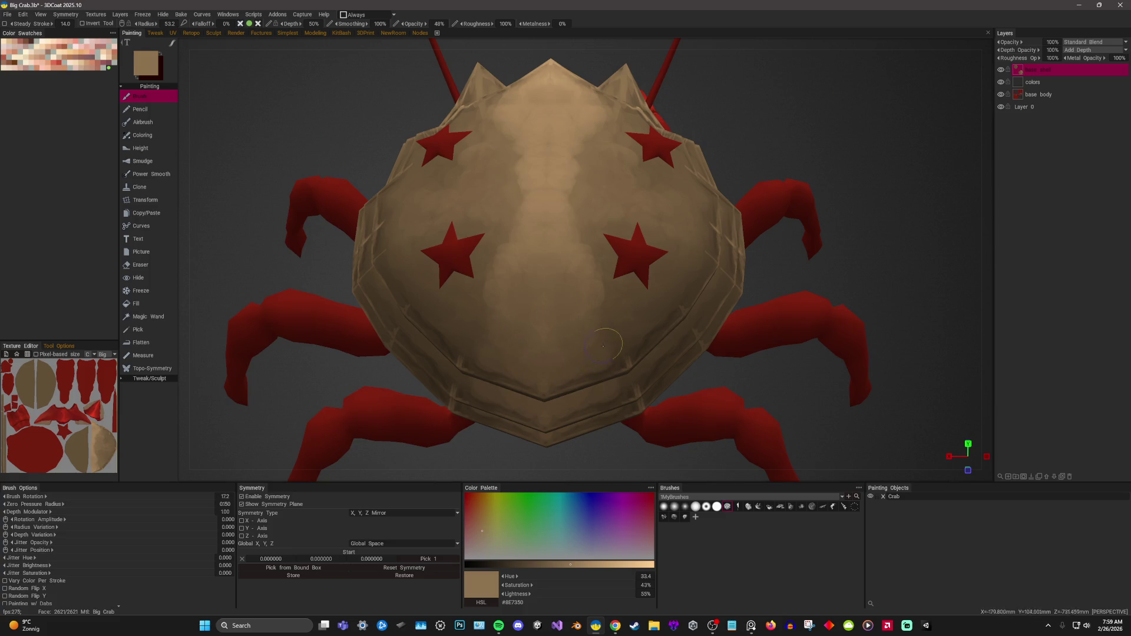
scroll(607, 253, up, 2)
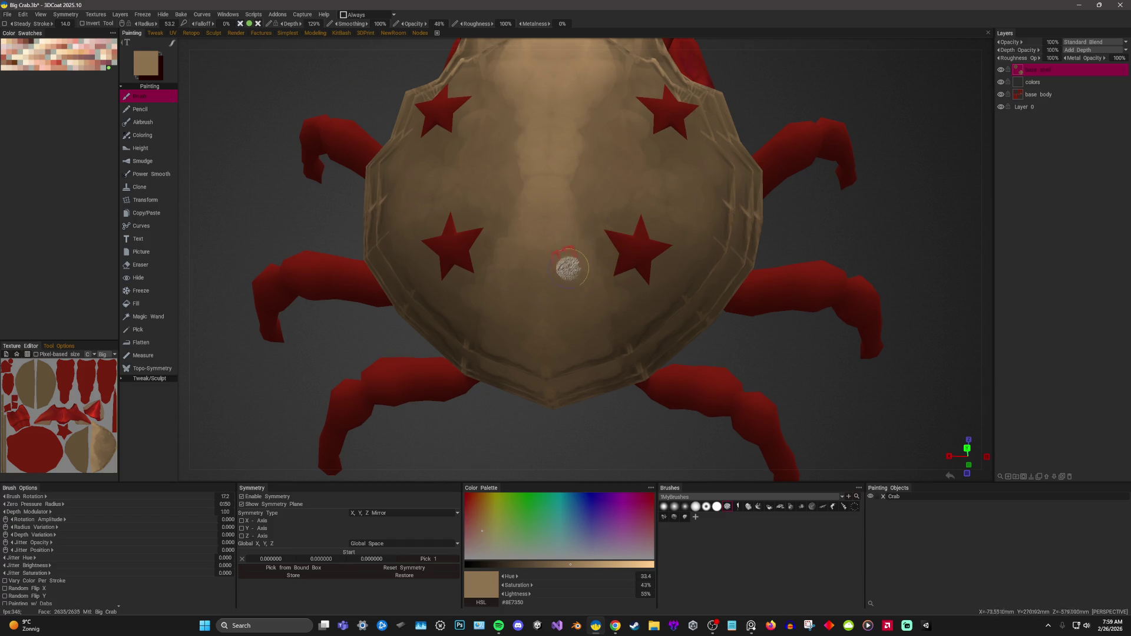
alt+drag(568, 263, 822, 288)
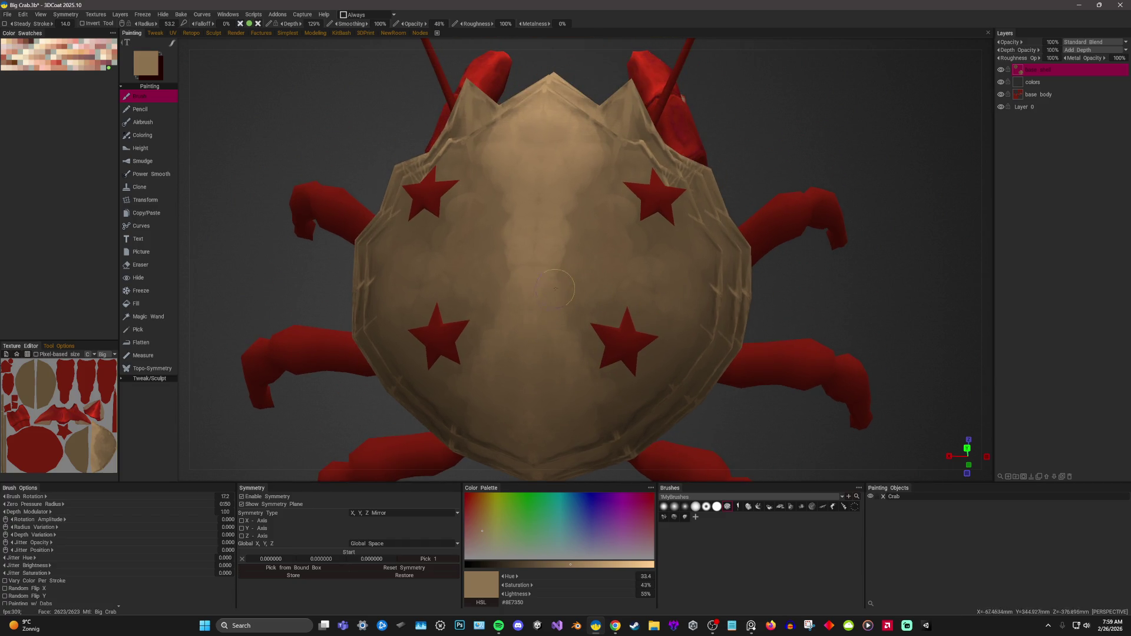
key(v)
key(v)
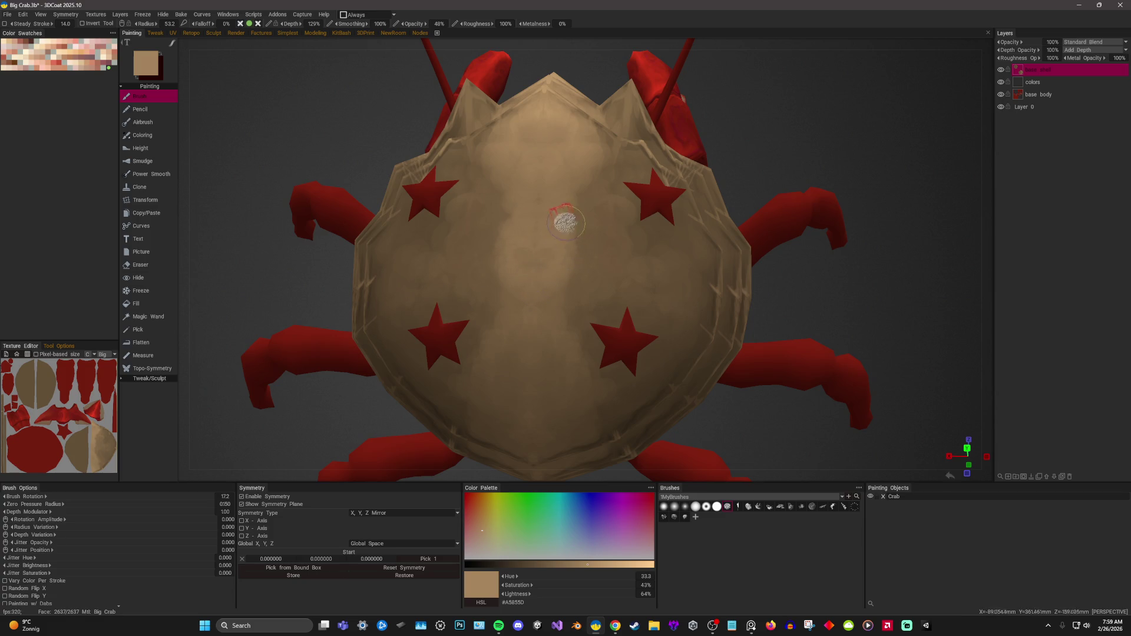
key(v)
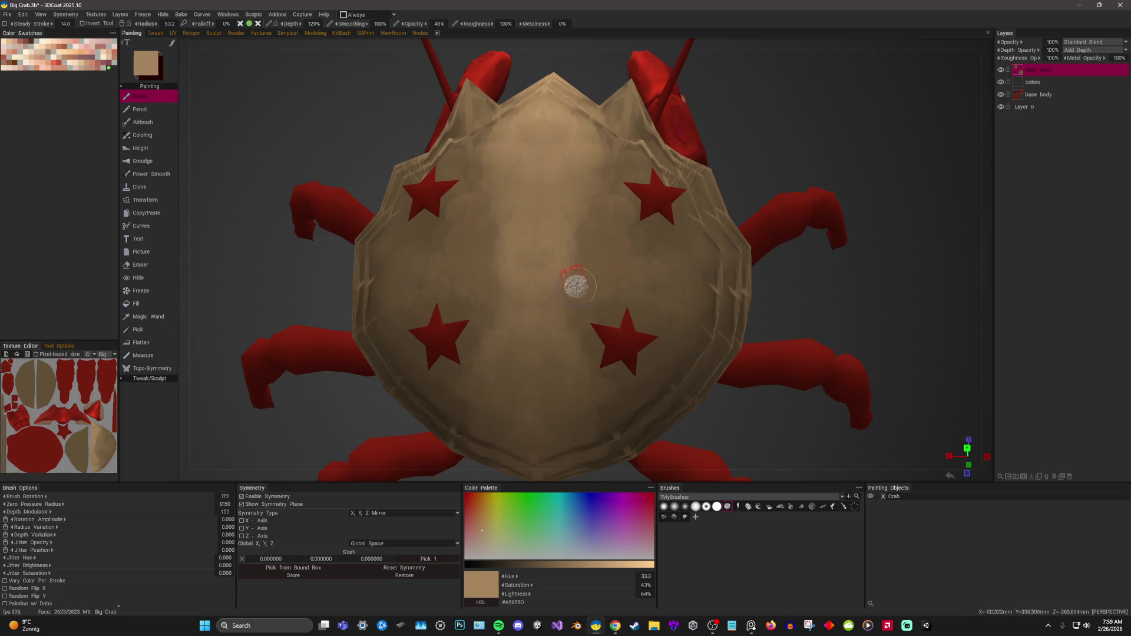
drag(587, 266, 610, 189)
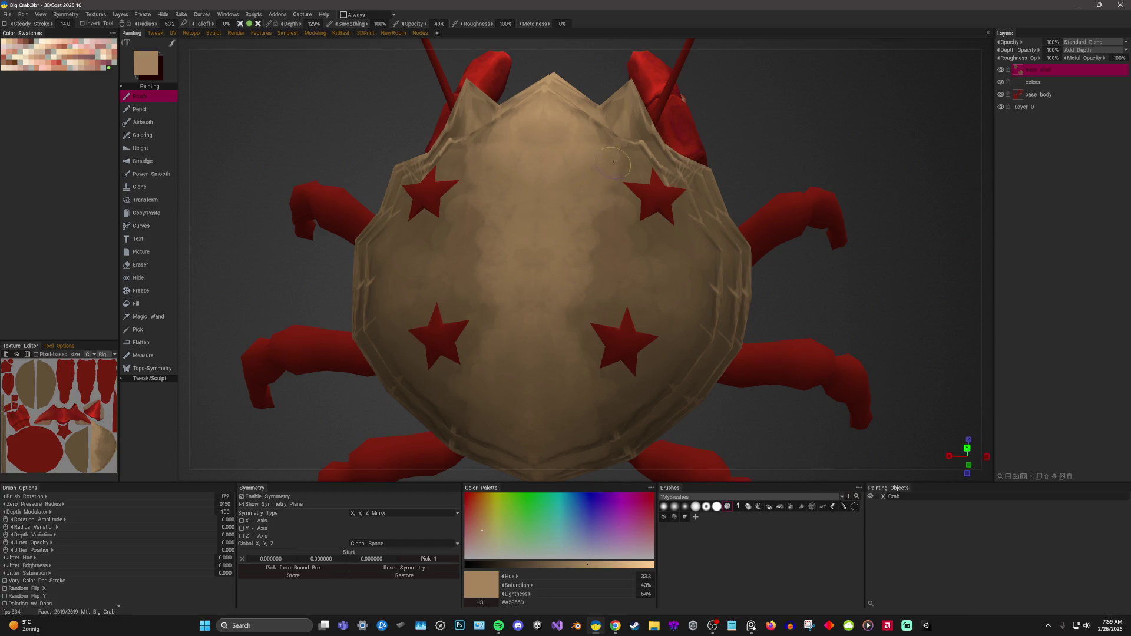
key(v)
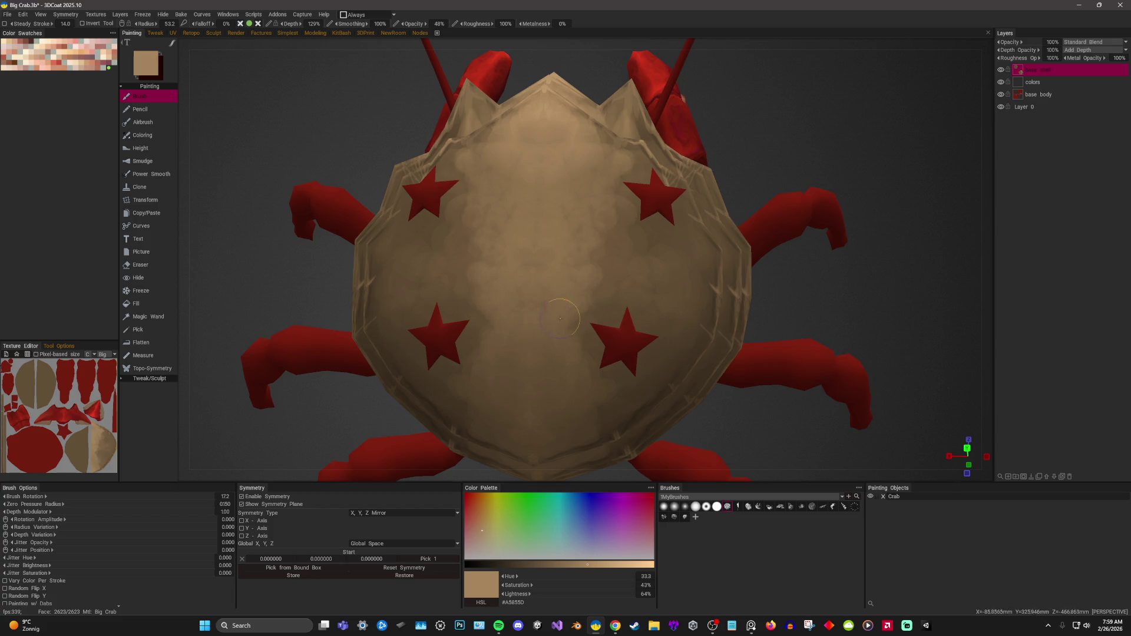
drag(907, 285, 697, 316)
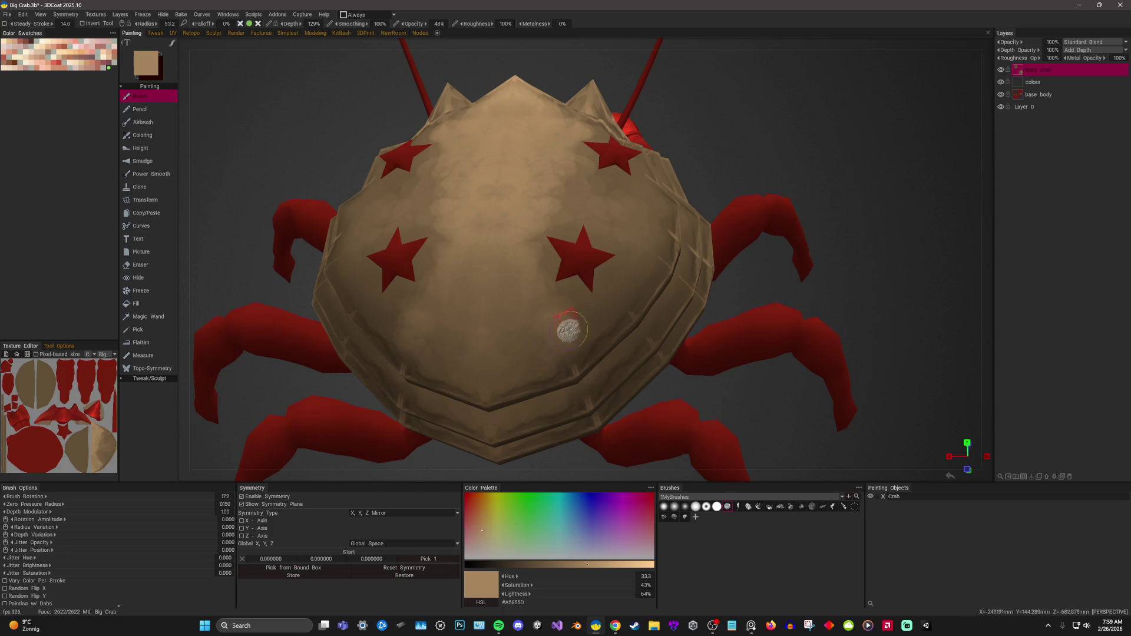
scroll(674, 298, down, 5)
mouse_move(786, 149)
mouse_down()
mouse_move(842, 192)
mouse_move(835, 214)
mouse_up()
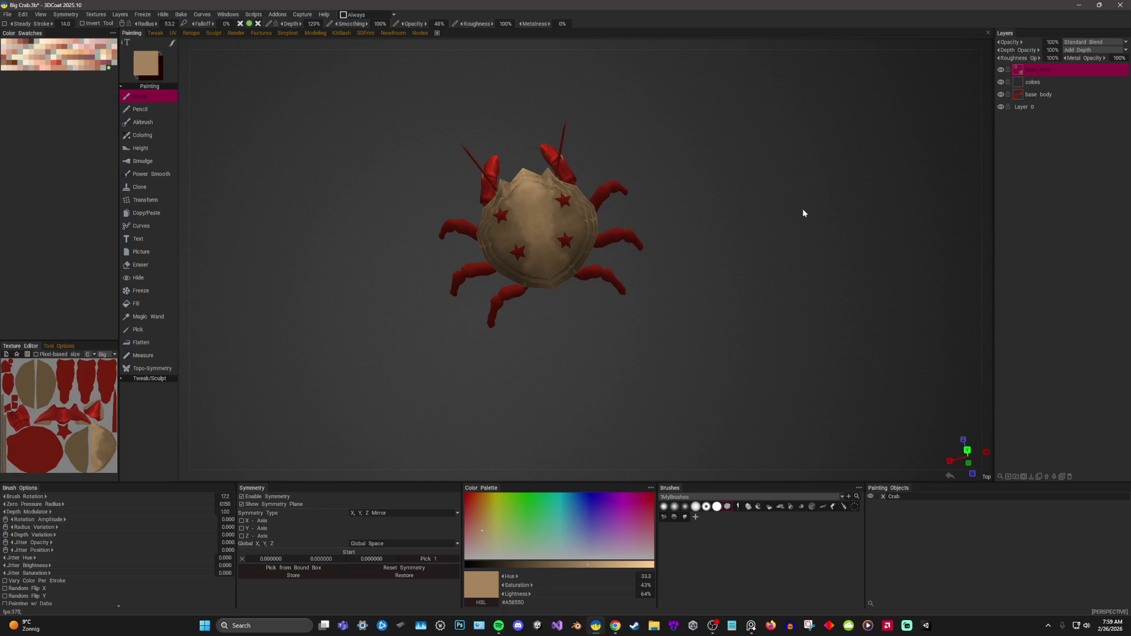
scroll(805, 197, up, 5)
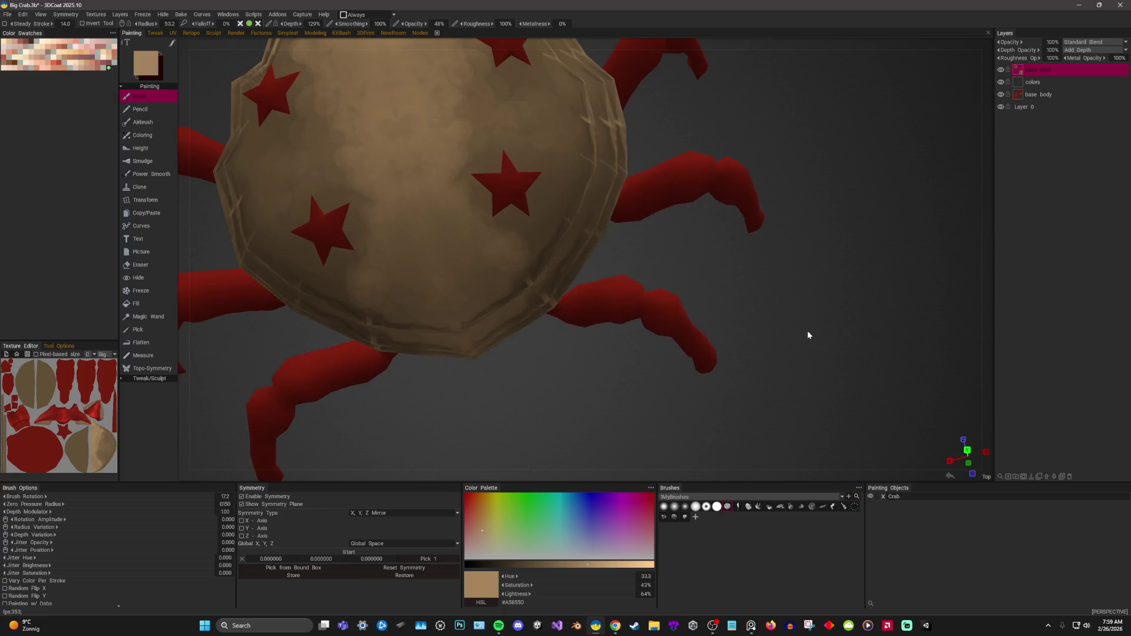
scroll(807, 331, up, 3)
Sample dark and mid browns from the shell and dab light paint onto its right side.
key(v)
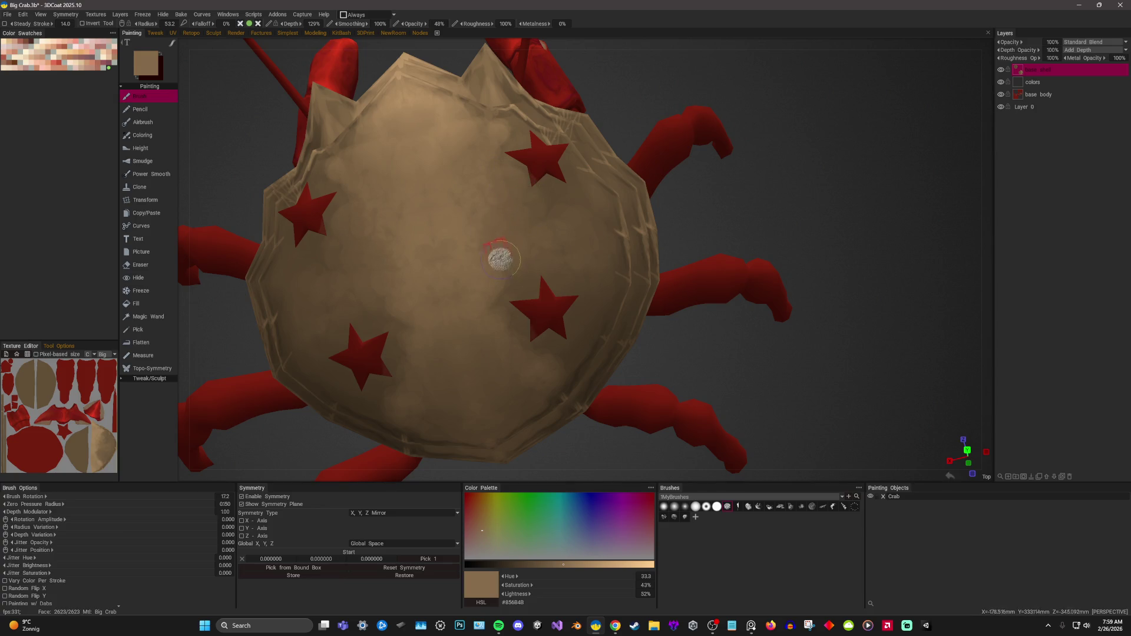
key(v)
key(v)
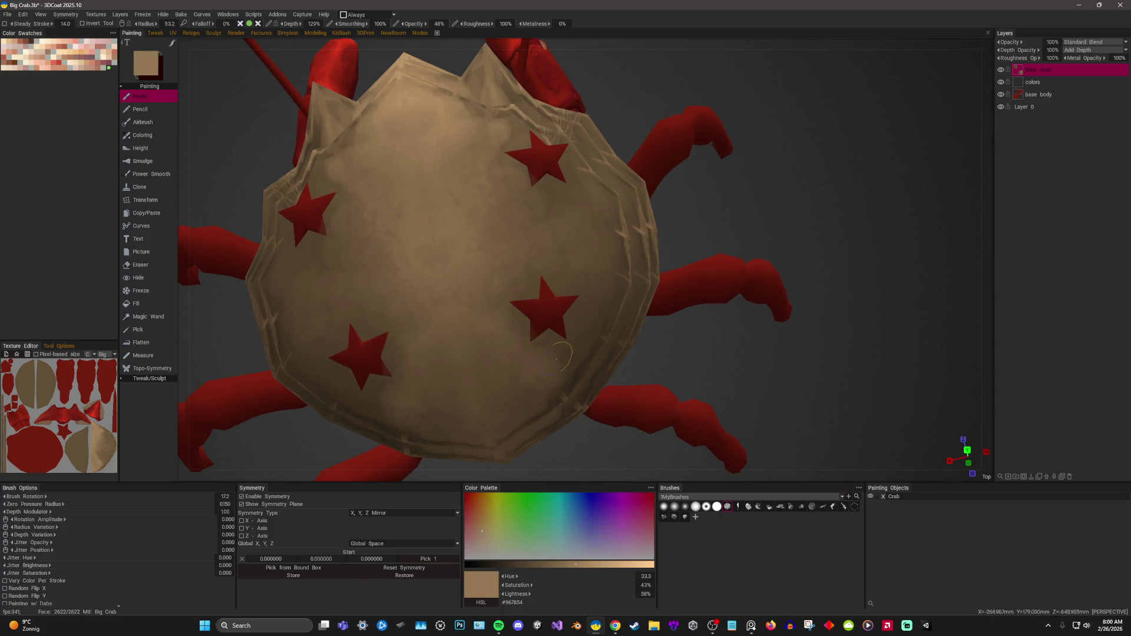
key(v)
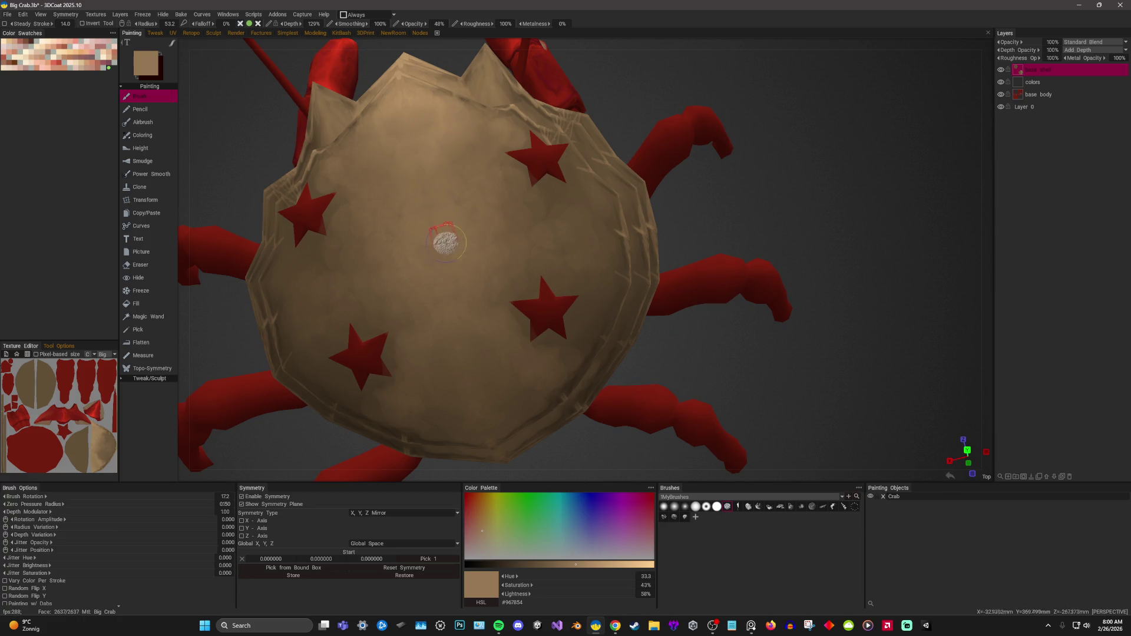
mouse_move(367, 256)
right_down()
mouse_move(815, 177)
mouse_move(543, 258)
right_up()
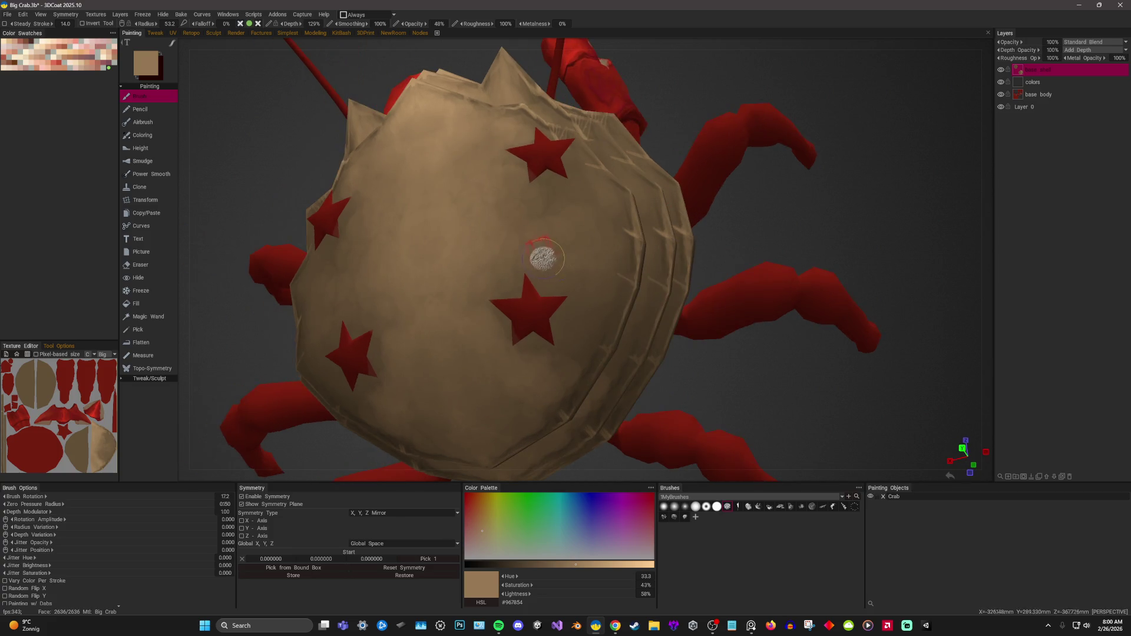
key(v)
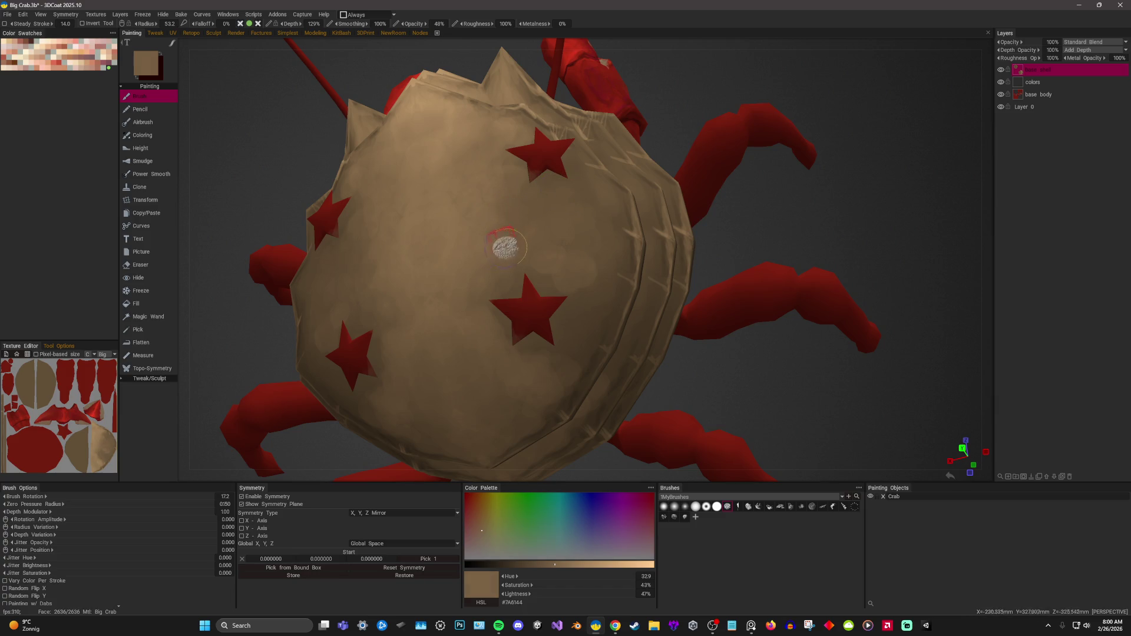
key(v)
key(v)
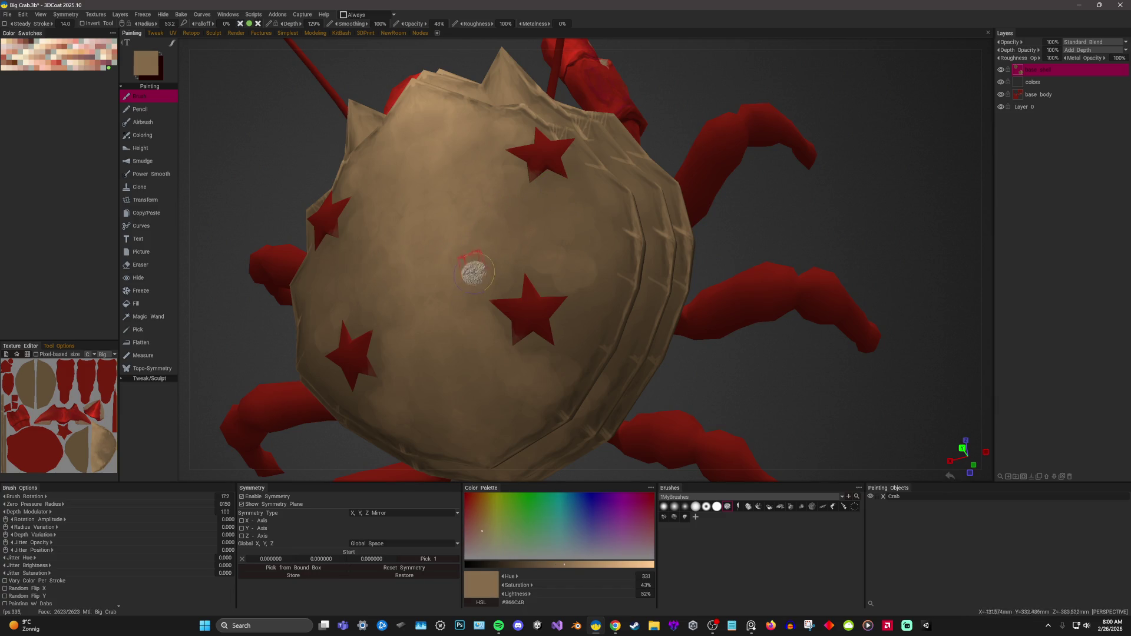
key(v)
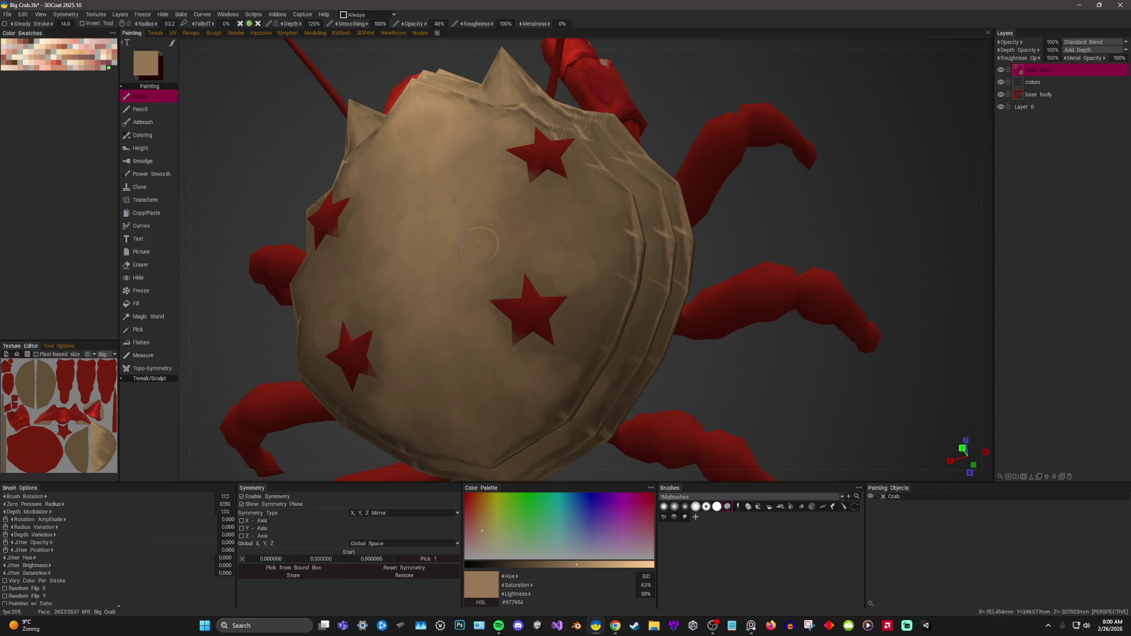
click(464, 307)
Dab and stroke light tan across the shell centre, then add a darker brown dab.
key(v)
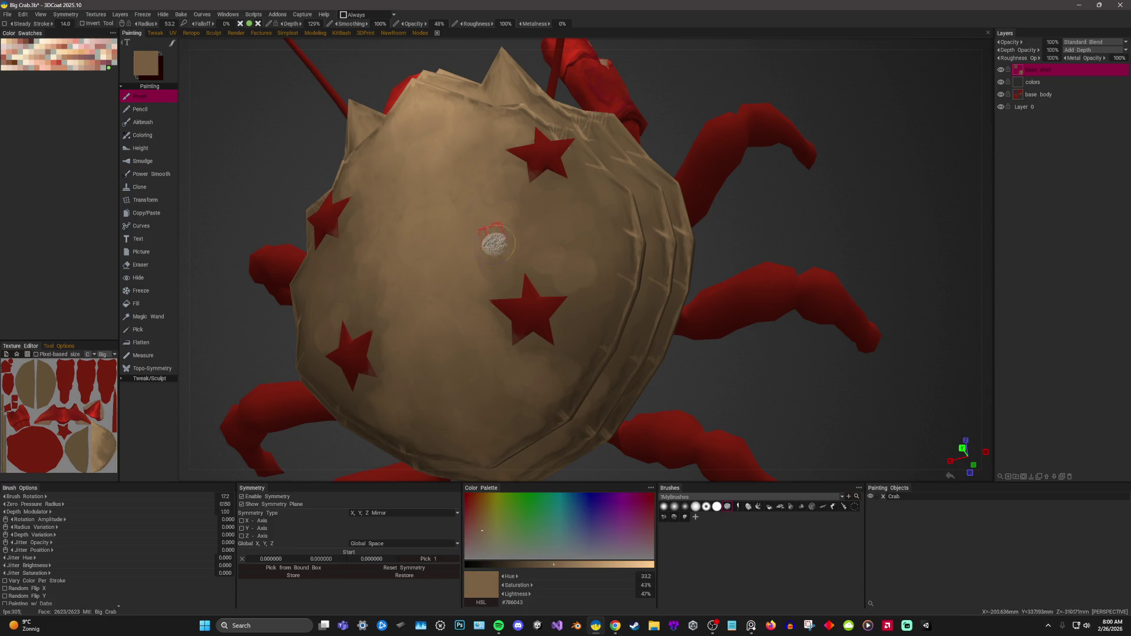
key(v)
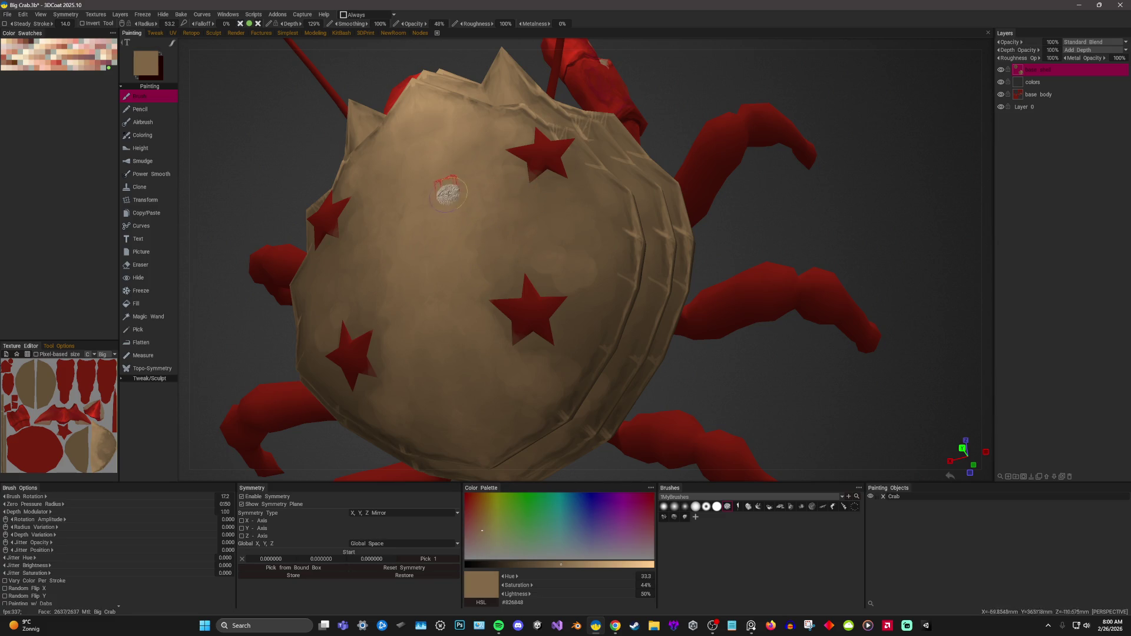
key(v)
click(496, 226)
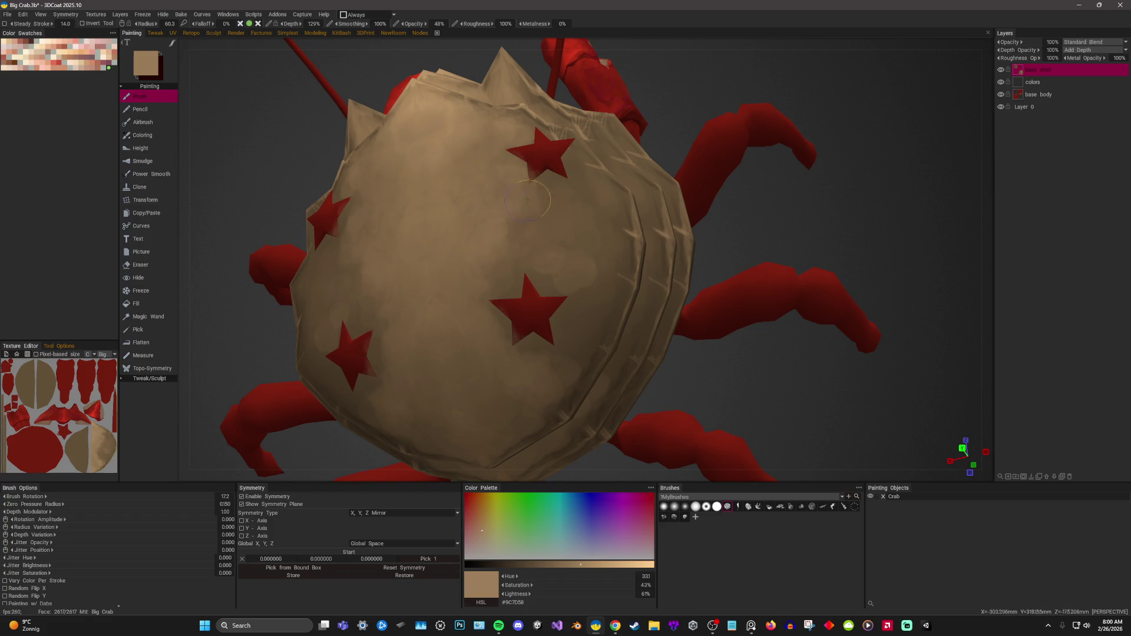
drag(496, 262, 513, 215)
drag(553, 178, 549, 221)
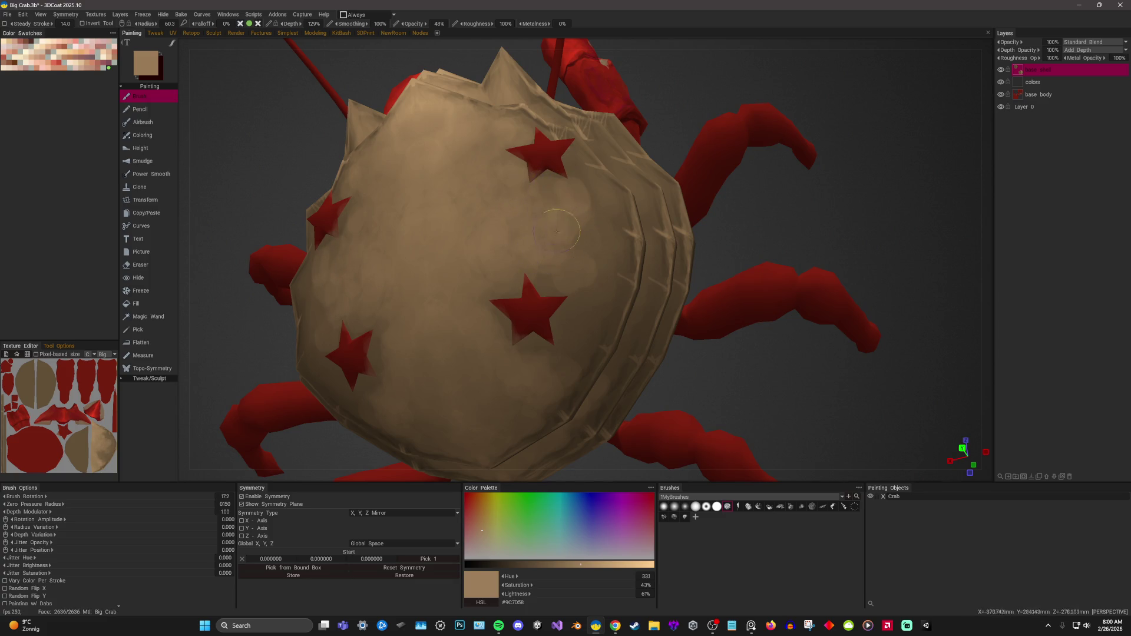
key(v)
drag(752, 275, 759, 277)
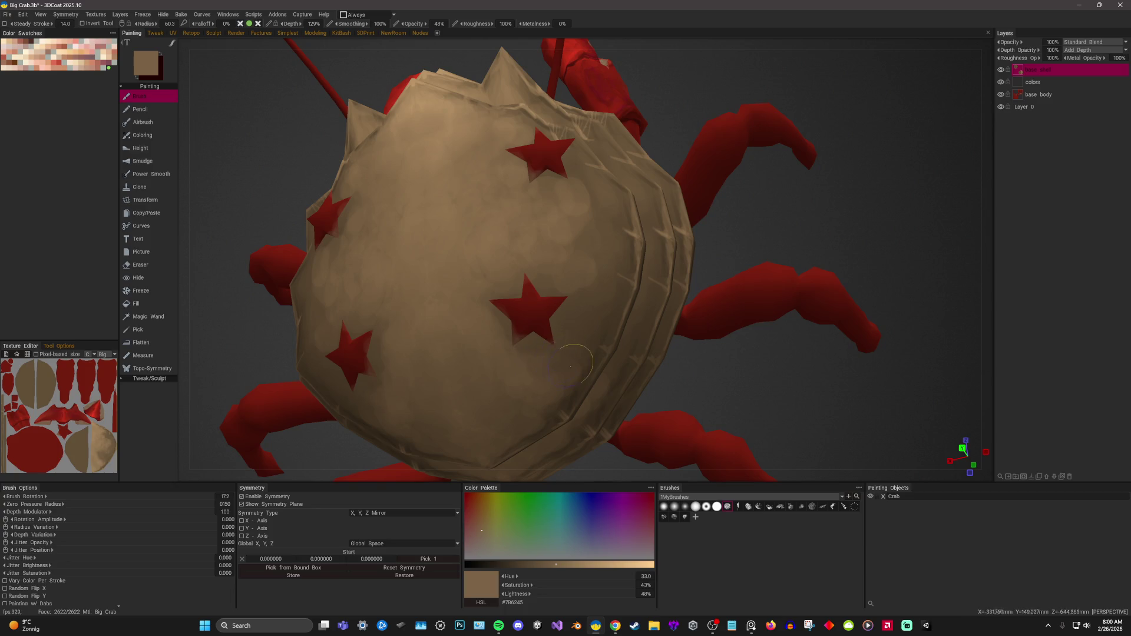
key(v)
key(v)
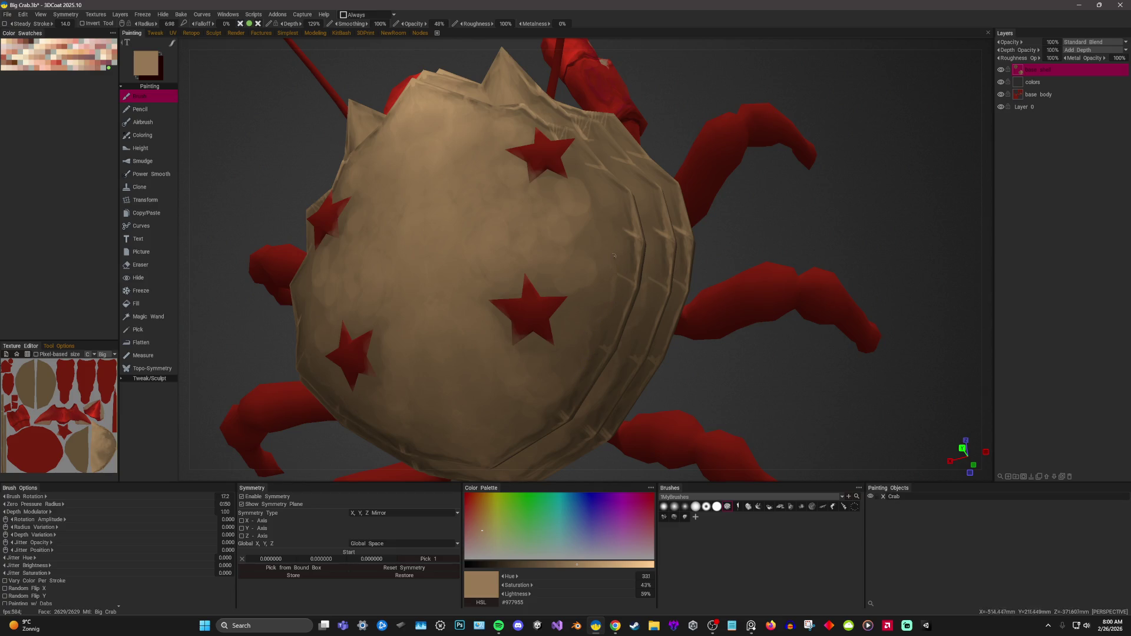
Sample darker and lighter browns while orbiting the shell top, side and front for even mottling.
mouse_move(605, 177)
right_down()
mouse_move(869, 168)
mouse_move(465, 341)
right_up()
key(v)
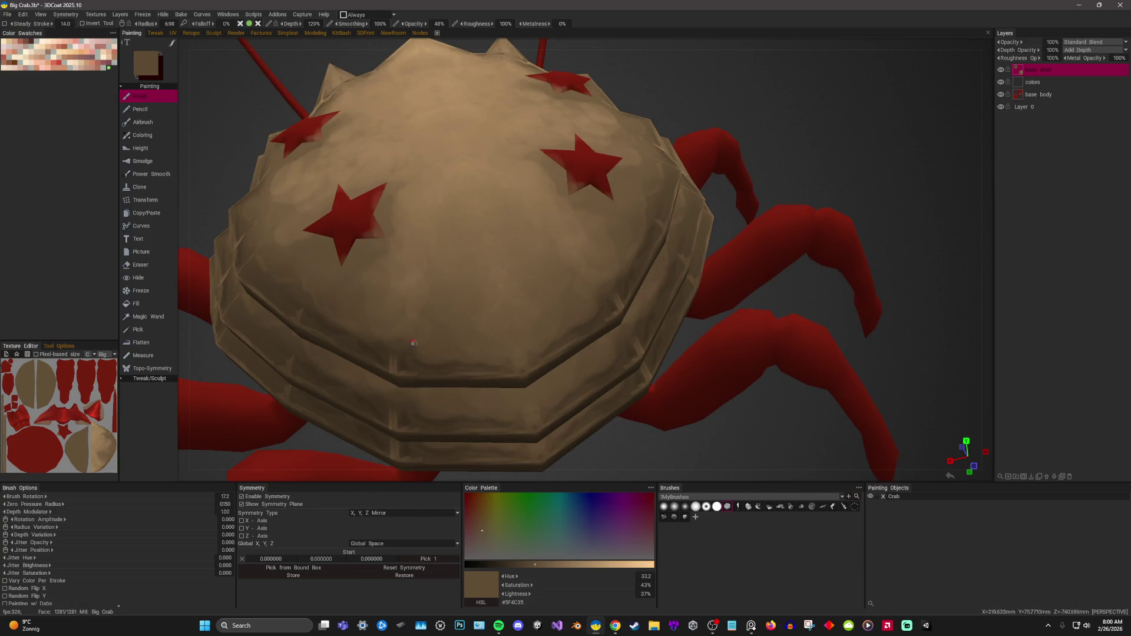
right_drag(415, 354, 514, 267)
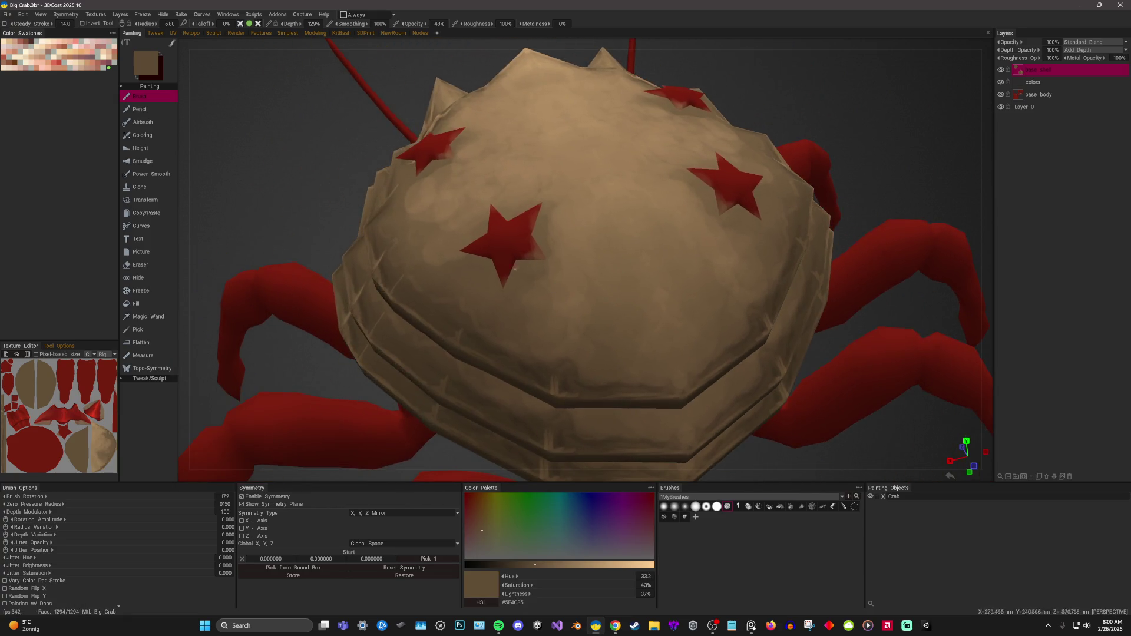
key(v)
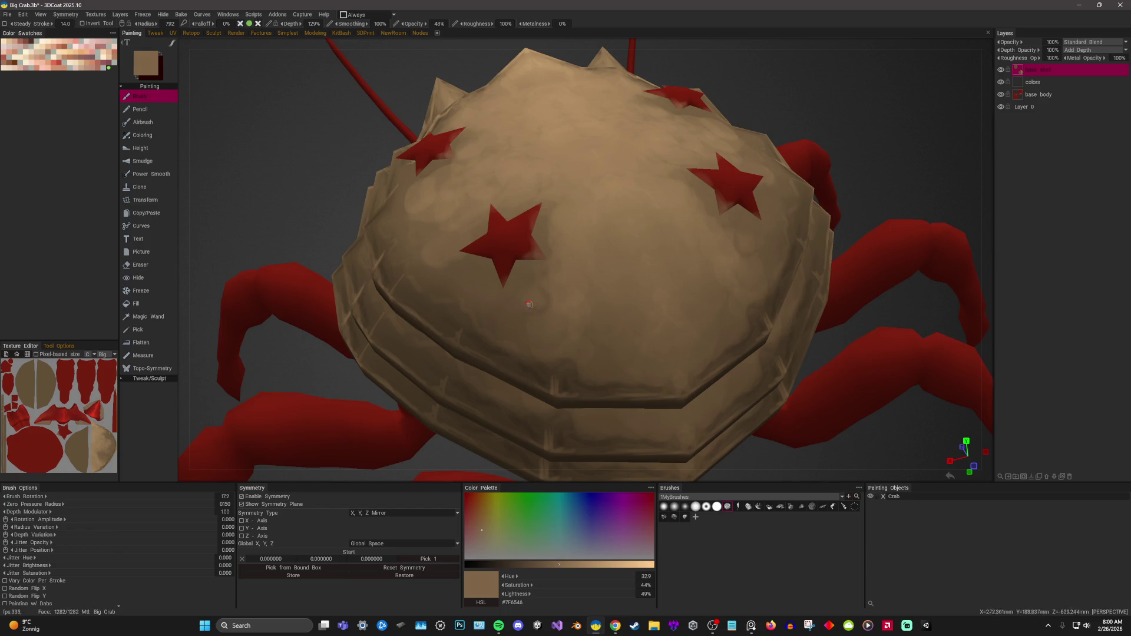
key(v)
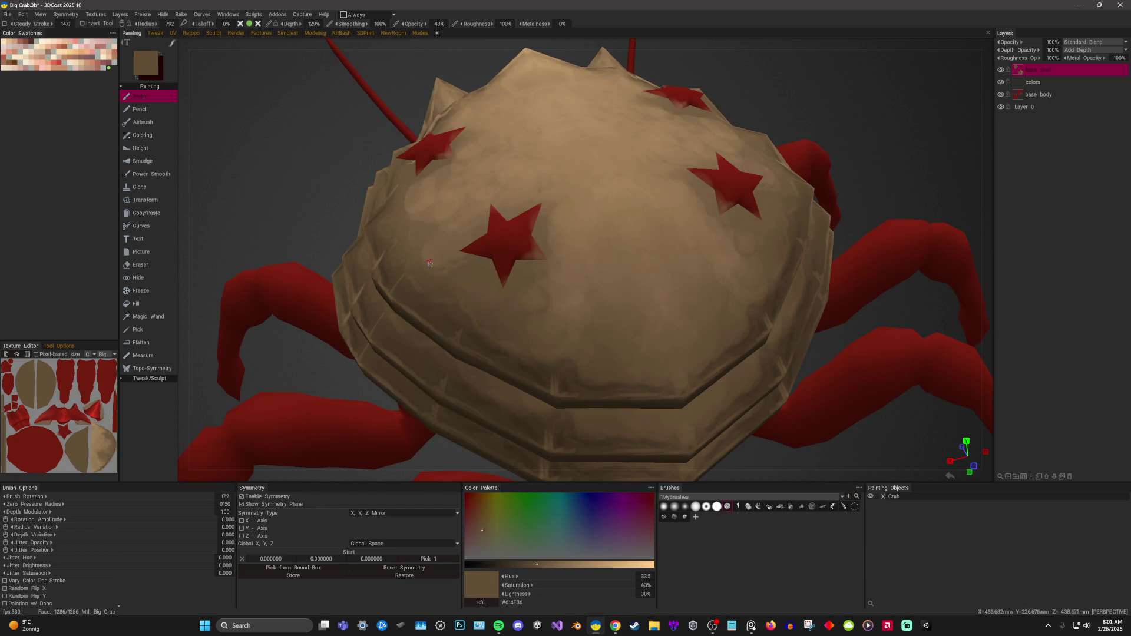
right_drag(474, 256, 402, 175)
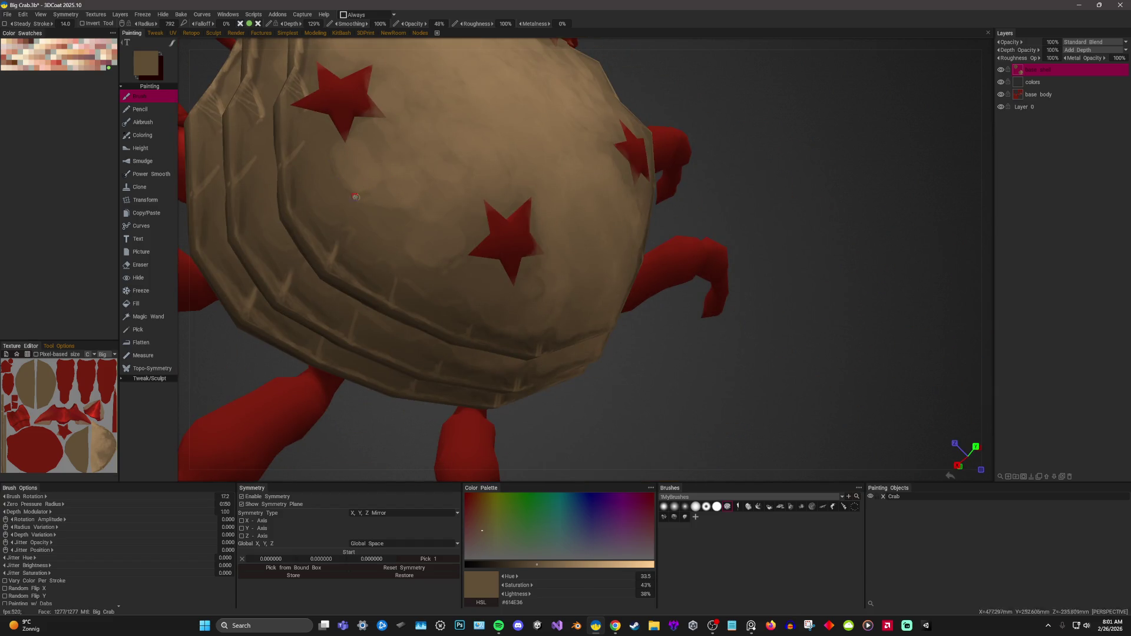
mouse_move(328, 149)
right_down()
mouse_move(497, 230)
mouse_move(783, 139)
mouse_move(459, 187)
right_up()
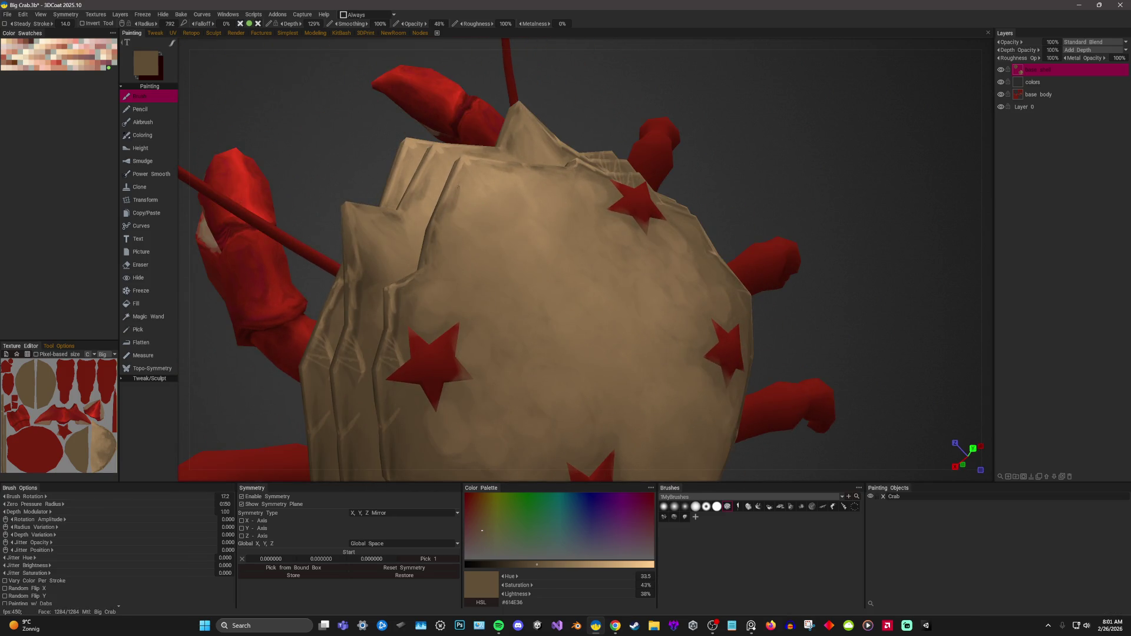
mouse_move(434, 246)
right_down()
mouse_move(518, 202)
mouse_move(506, 254)
right_up()
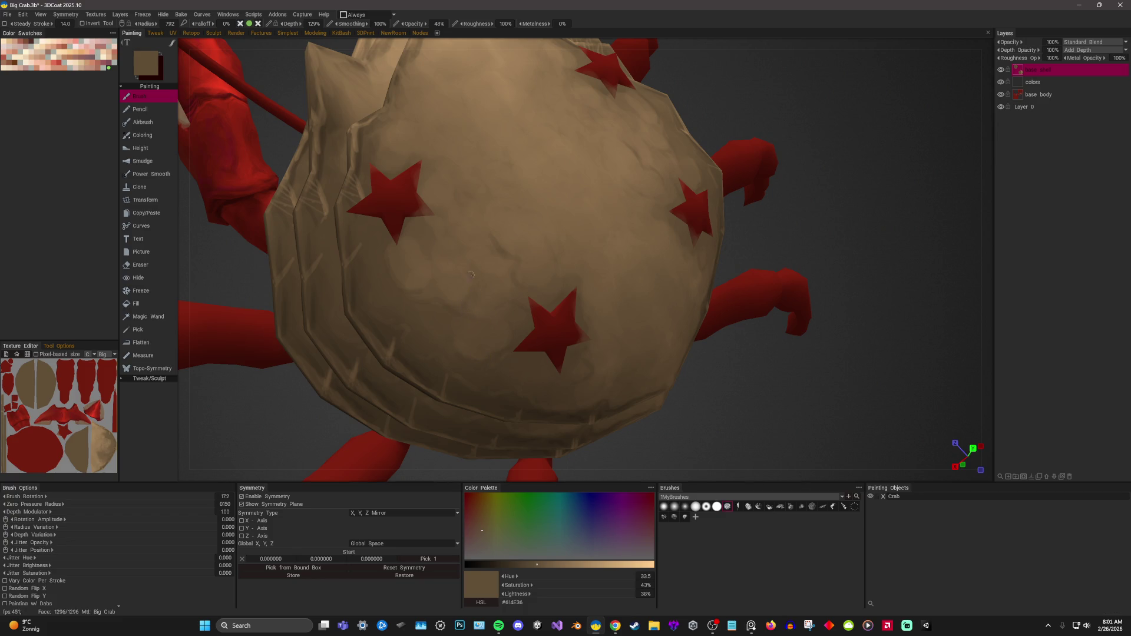
scroll(855, 243, down, 3)
scroll(792, 169, down, 4)
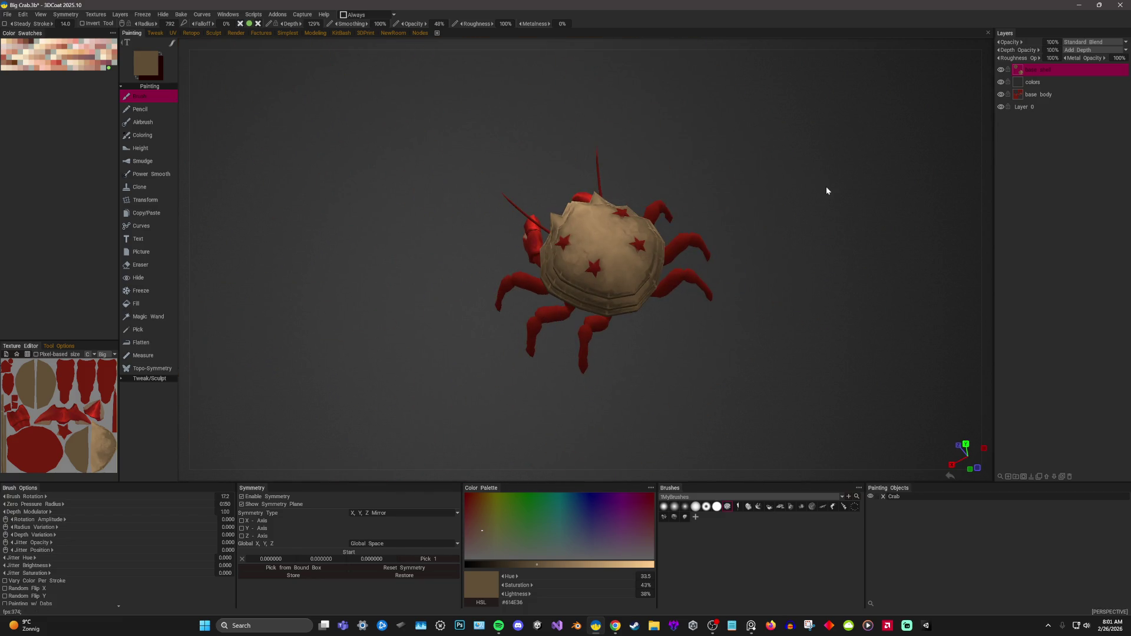
Sample a mid-brown from the shell and tilt to a top-down view for more dabs.
mouse_move(558, 333)
middle_down()
mouse_move(748, 162)
mouse_move(753, 180)
middle_up()
scroll(753, 179, up, 3)
scroll(833, 231, up, 4)
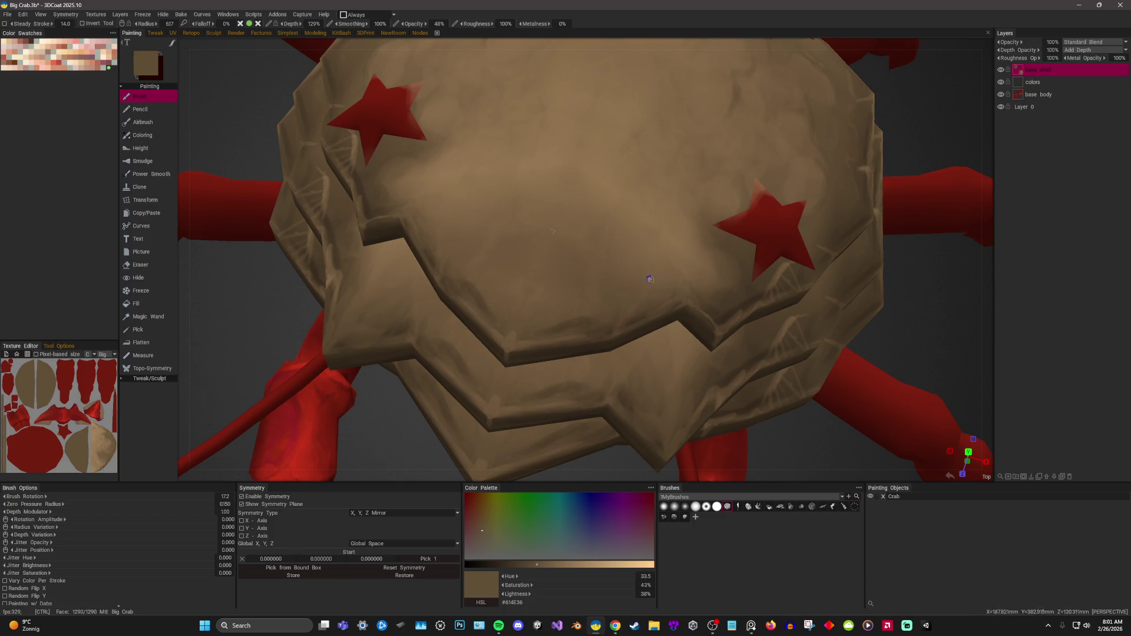
key(v)
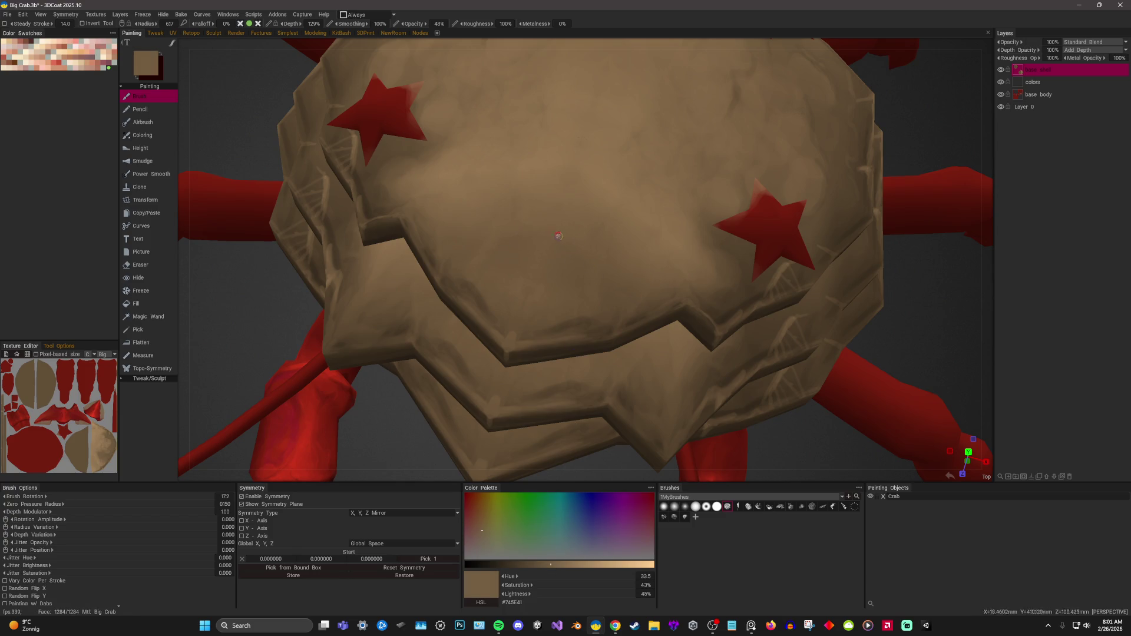
middle_drag(513, 242, 550, 288)
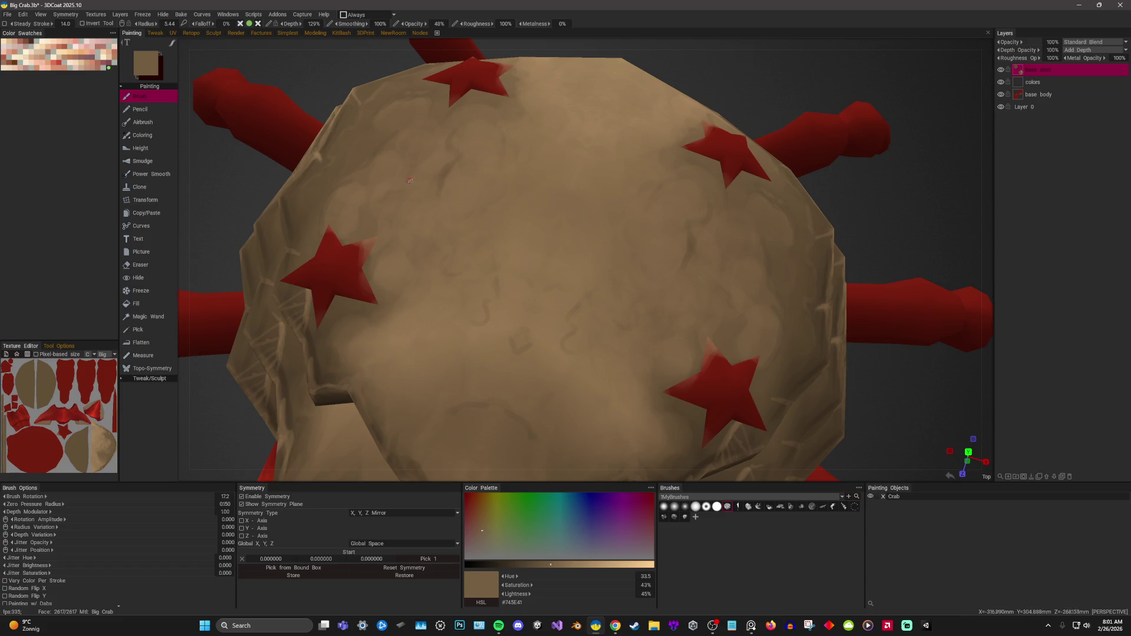
Orbit around the shell, underside and legs to review the mottling from all sides.
middle_drag(397, 165, 578, 230)
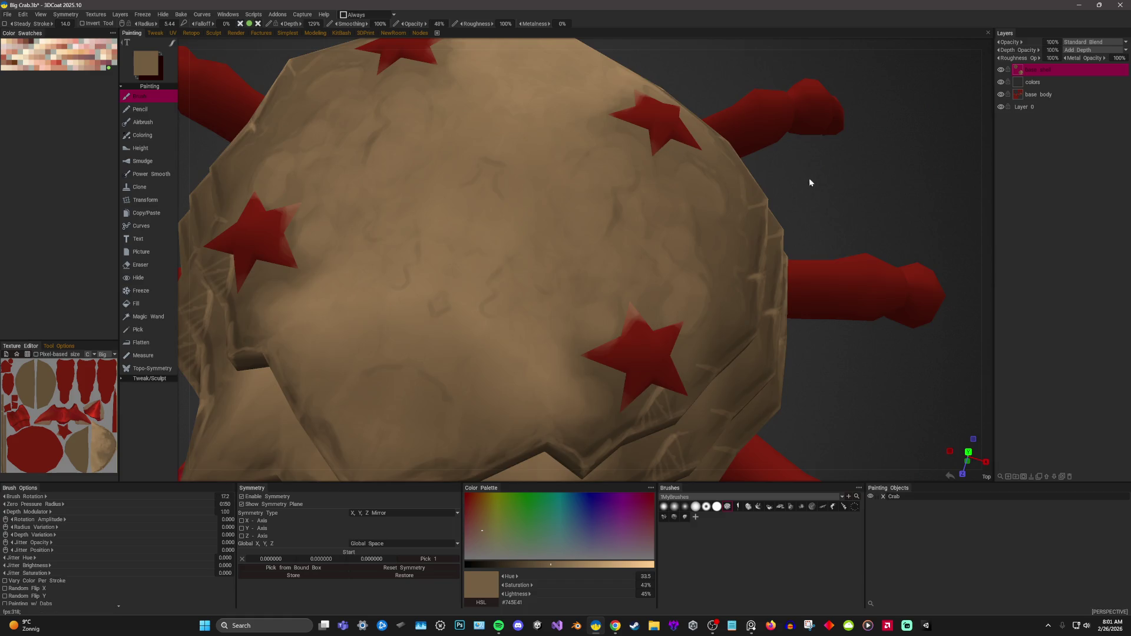
drag(809, 178, 853, 234)
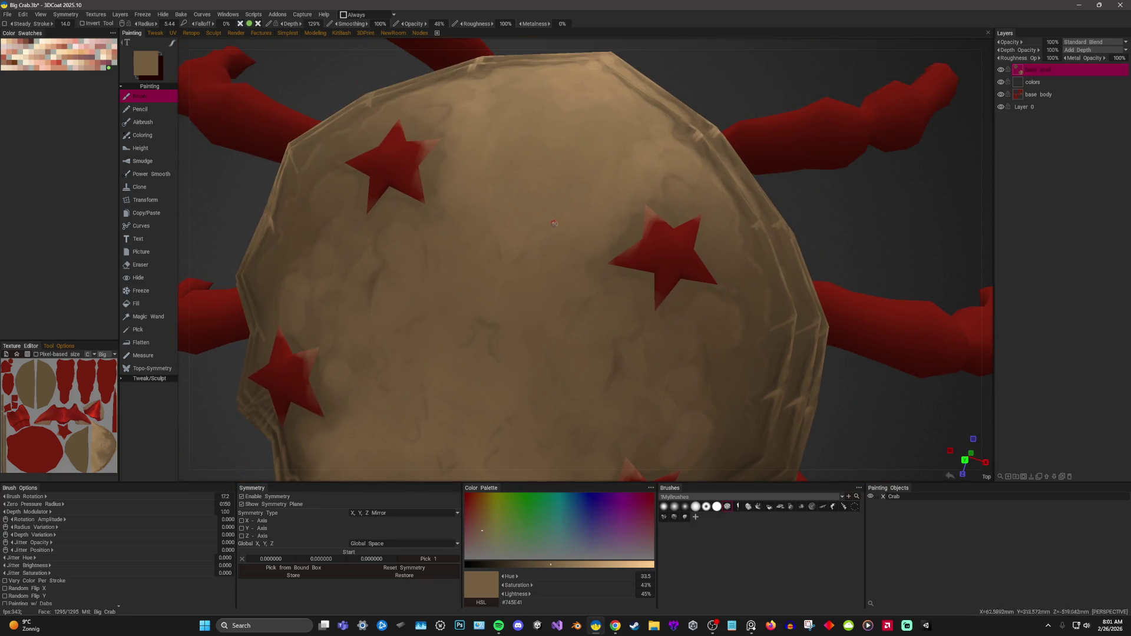
mouse_move(544, 212)
alt+mouse_down()
mouse_move(556, 215)
mouse_move(565, 173)
alt+mouse_up()
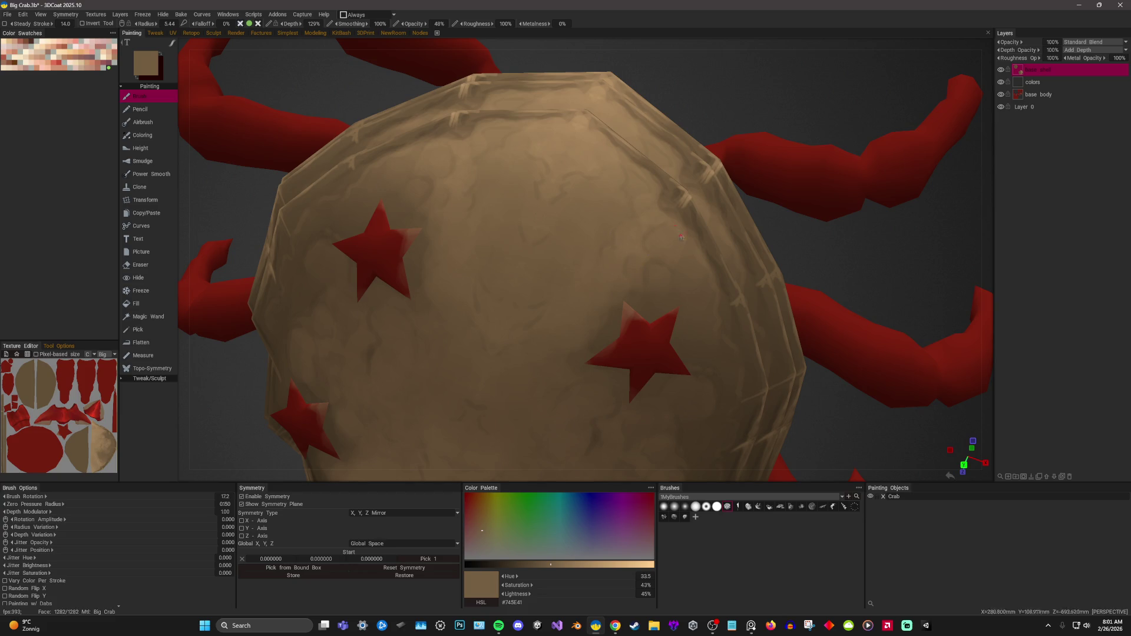
middle_drag(641, 269, 814, 177)
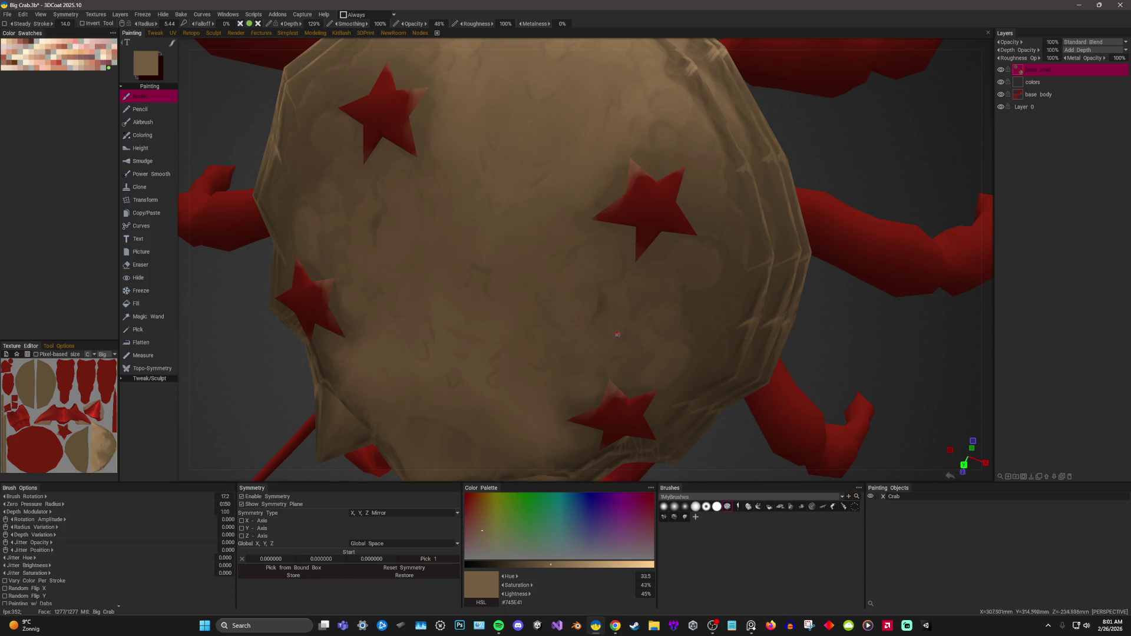
middle_drag(568, 400, 599, 275)
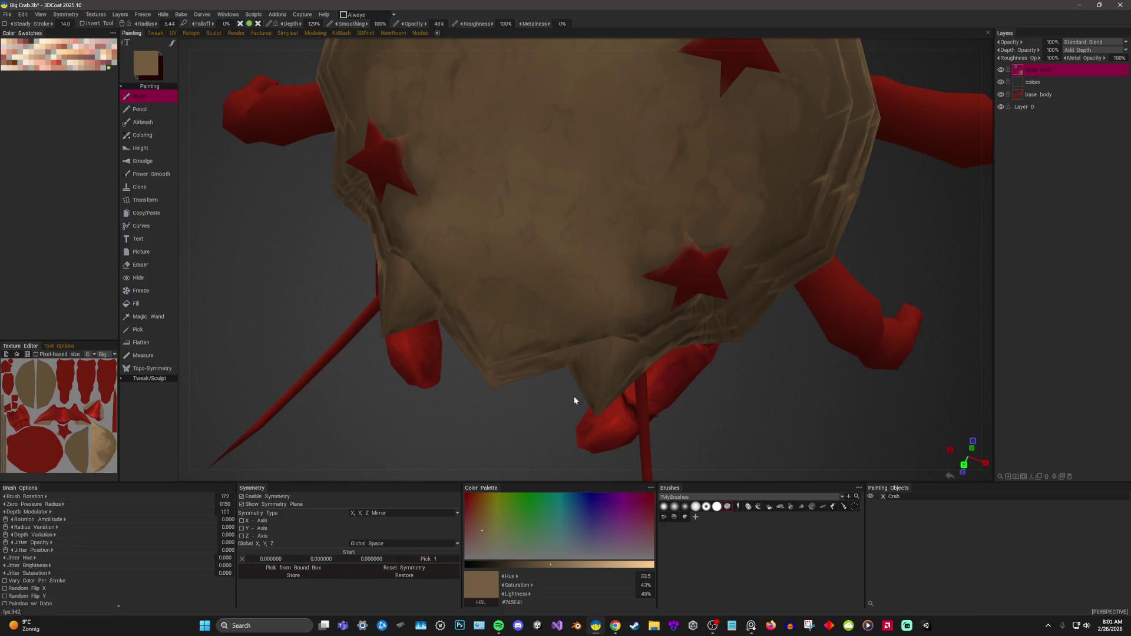
scroll(575, 397, down, 4)
alt+drag(531, 380, 836, 274)
scroll(583, 266, up, 3)
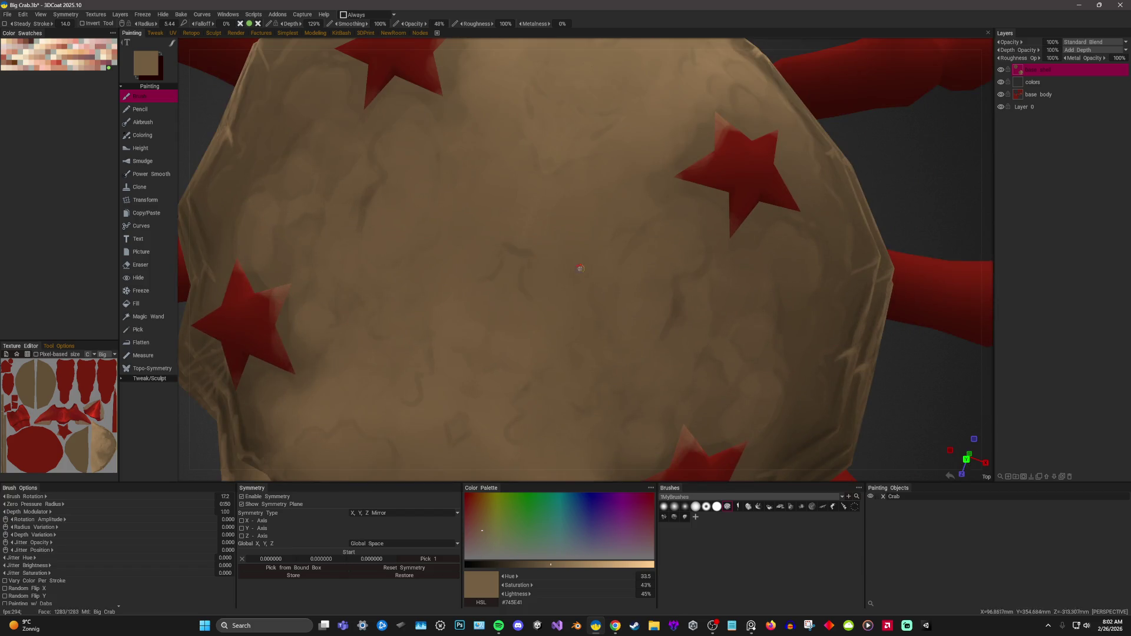
scroll(571, 343, down, 3)
scroll(833, 221, down, 2)
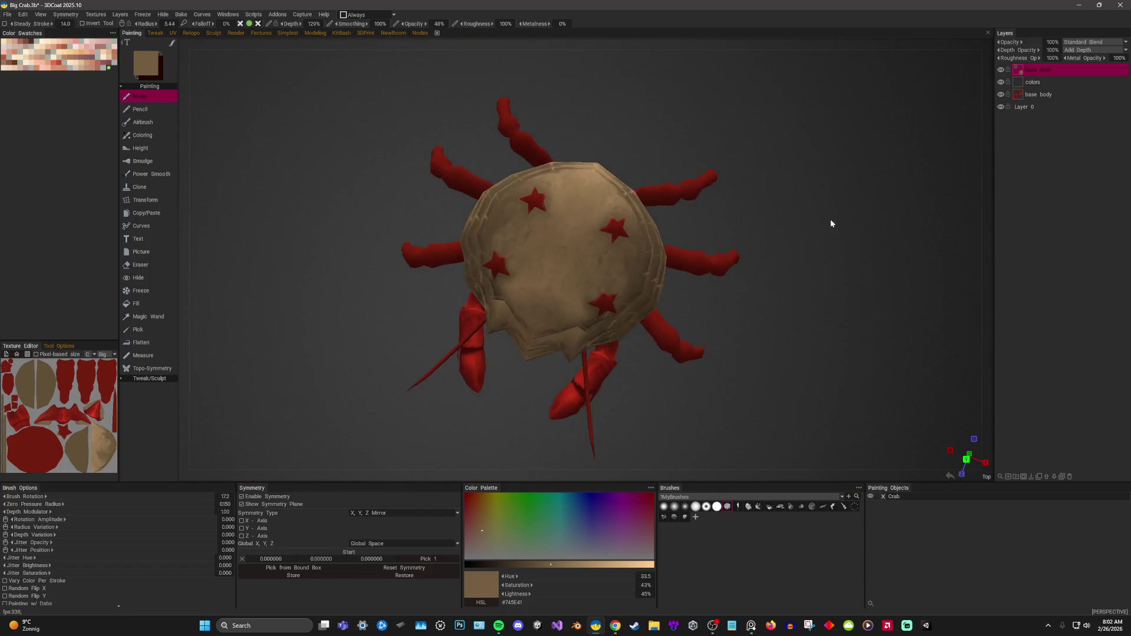
drag(834, 222, 849, 202)
scroll(849, 192, up, 2)
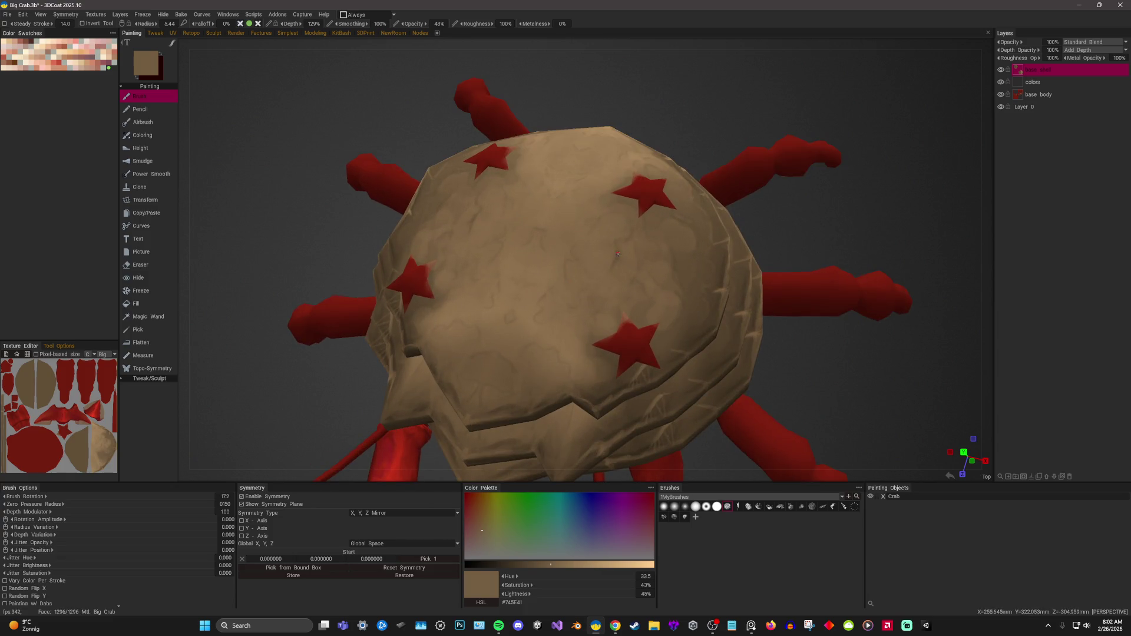
Enlarge the brush and sample lighter tan shell tones for broader dabs.
mouse_move(615, 256)
right_down()
mouse_move(615, 267)
mouse_move(626, 254)
right_up()
key(v)
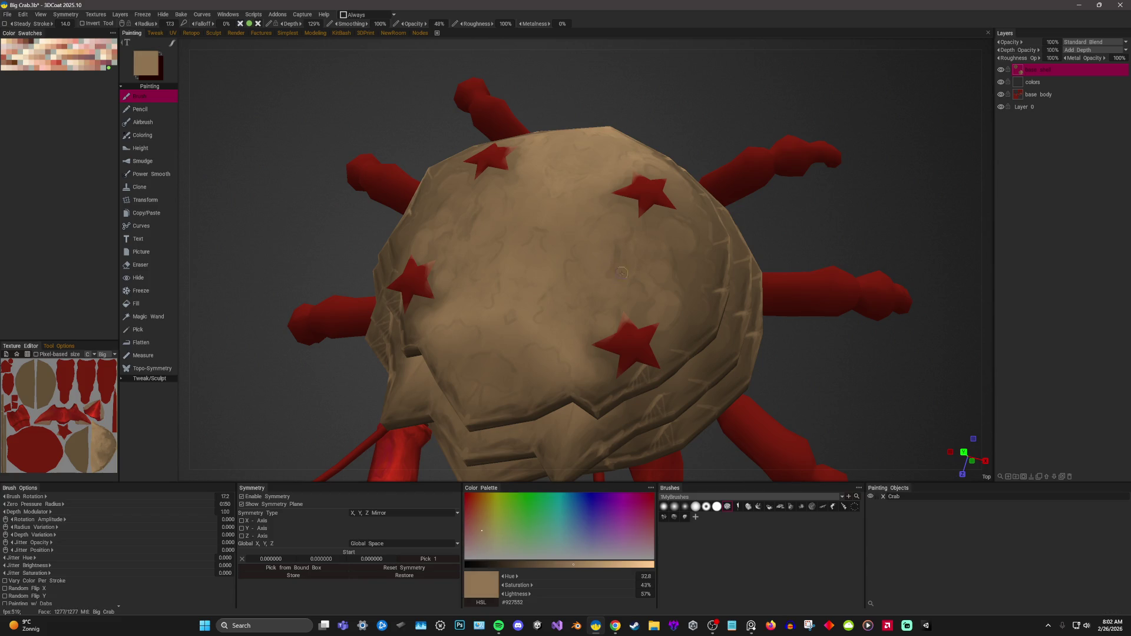
key(v)
key(v)
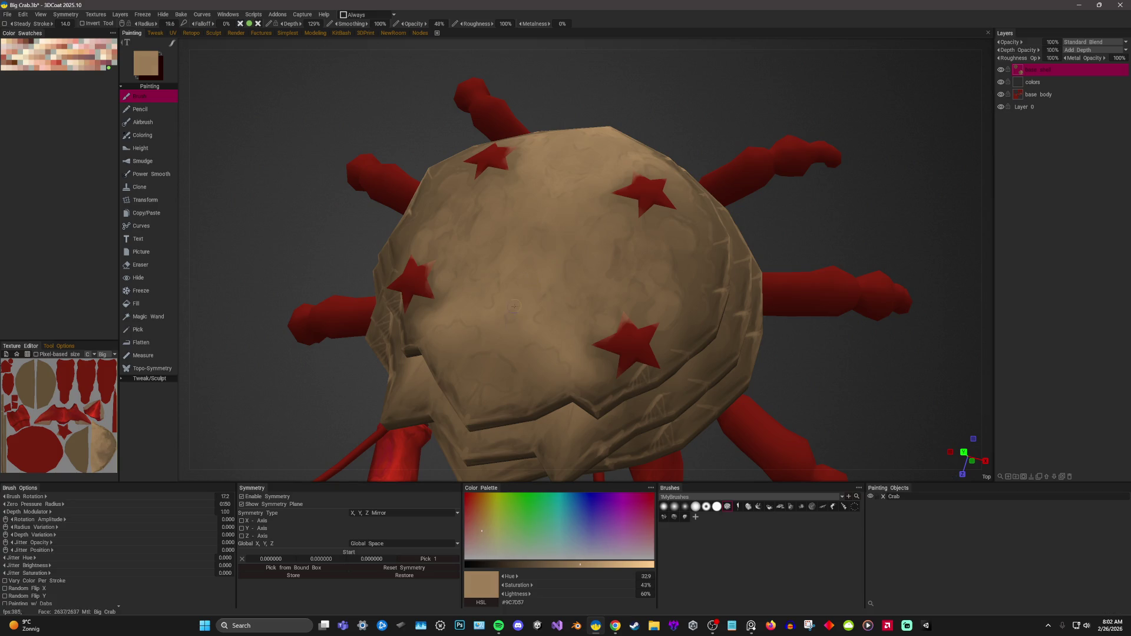
key(v)
scroll(480, 387, up, 1)
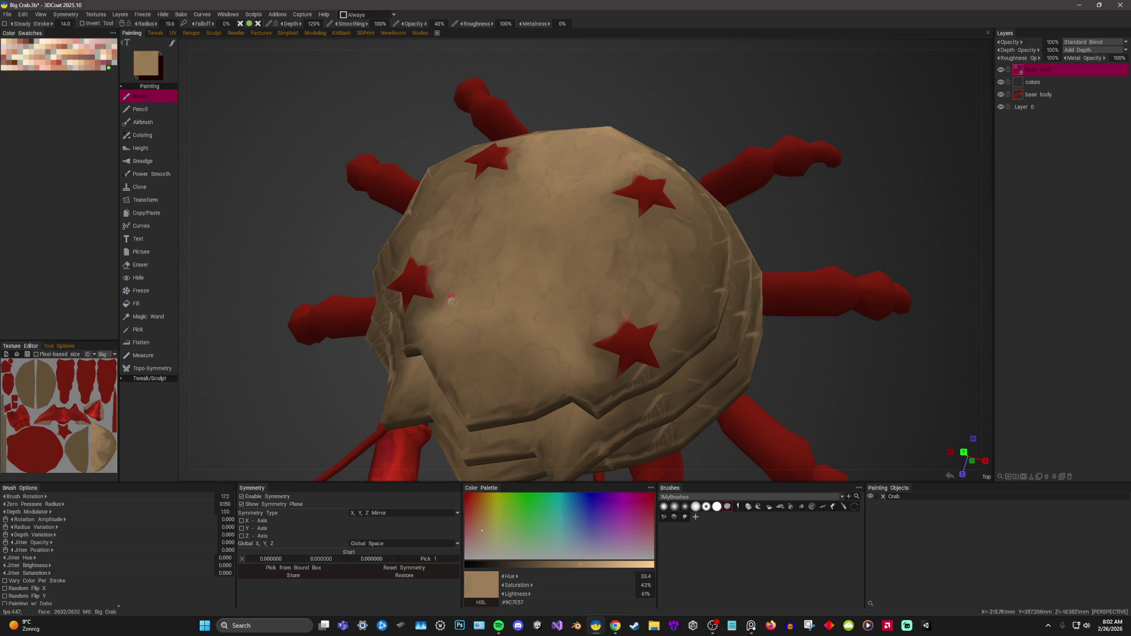
key(v)
key(v)
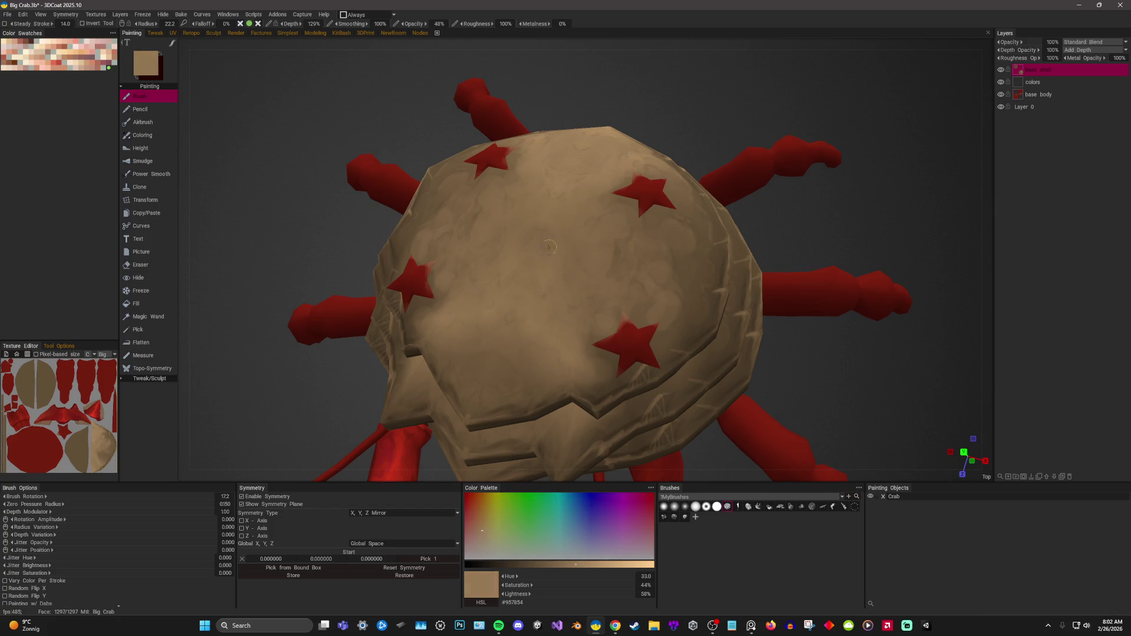
mouse_move(709, 106)
mouse_down()
mouse_move(570, 151)
mouse_move(564, 210)
mouse_up()
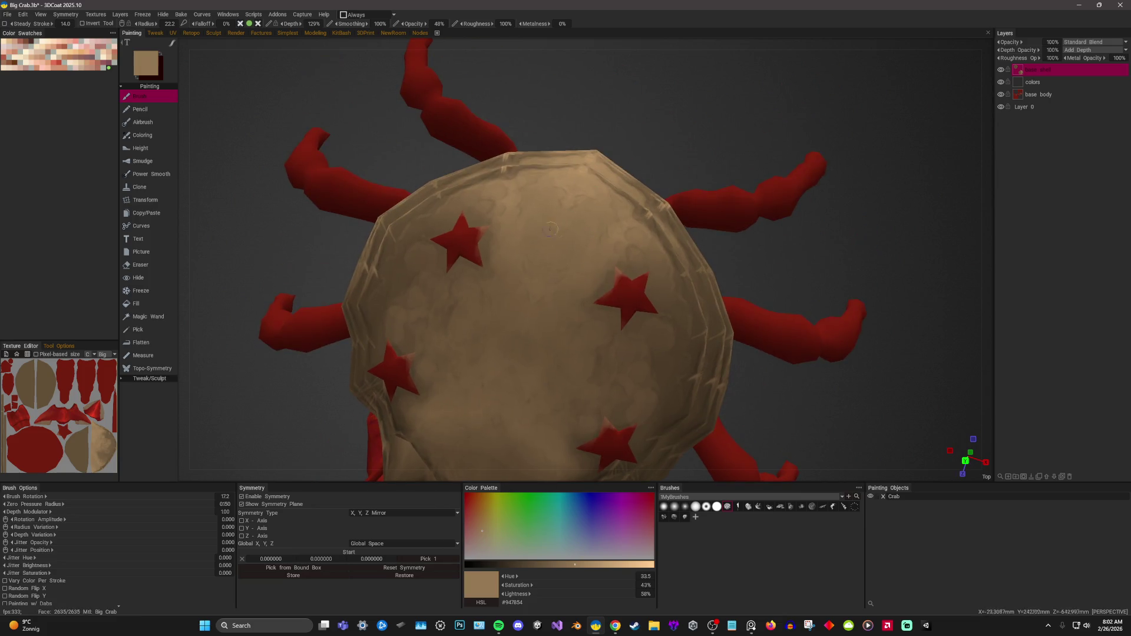
Sample dark to medium browns, snap to a straight-down view and lighten the paint colour.
key(v)
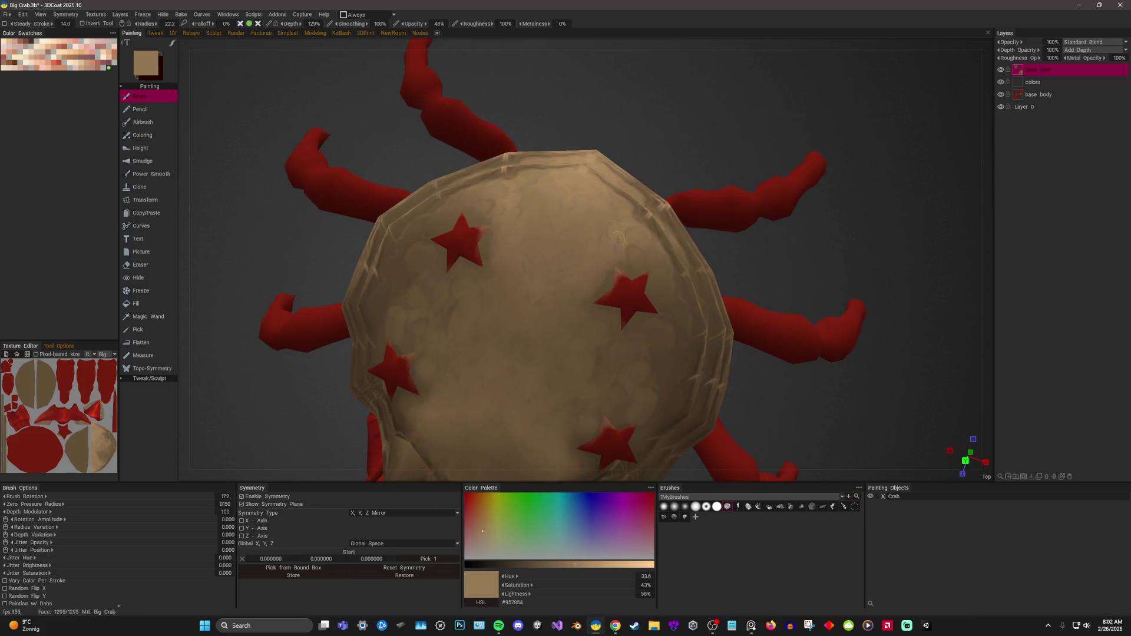
drag(638, 244, 707, 230)
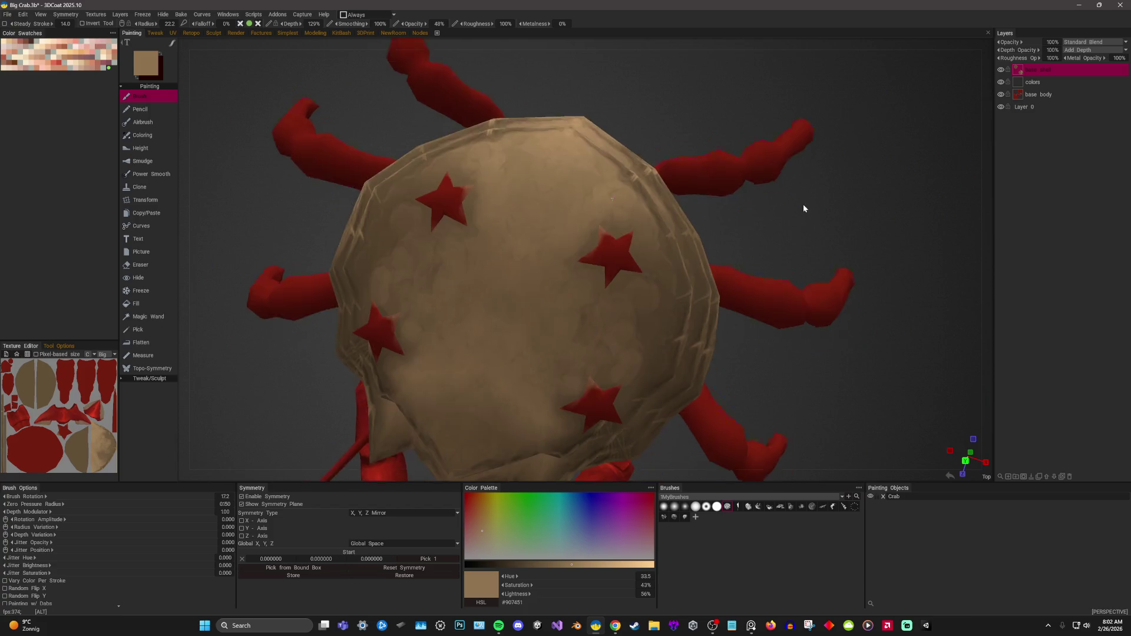
key(v)
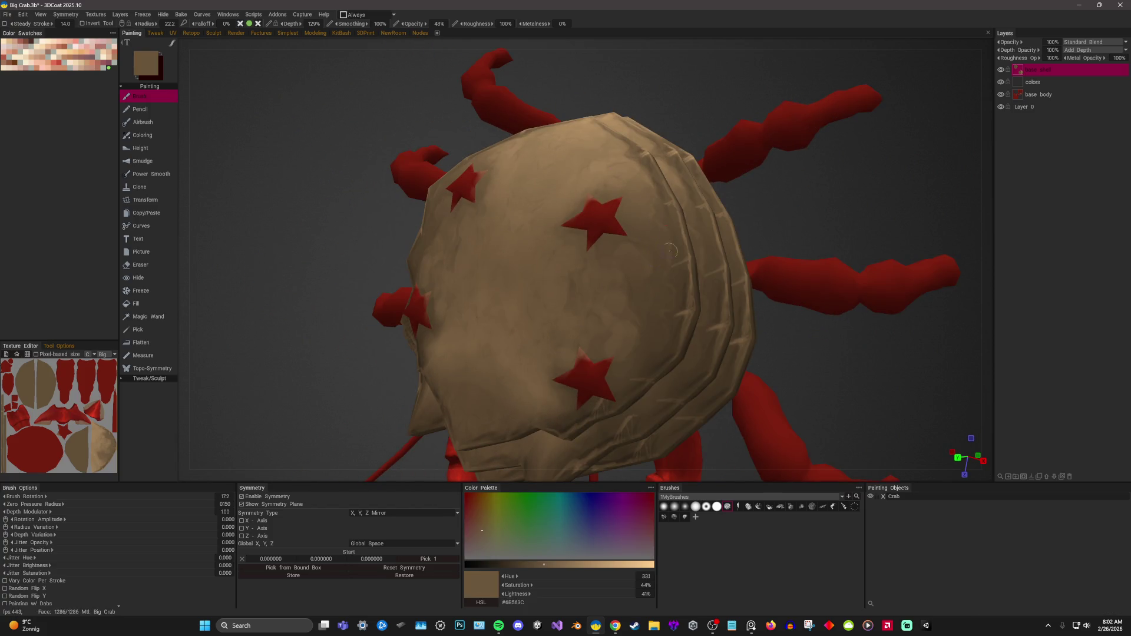
key(v)
key(v)
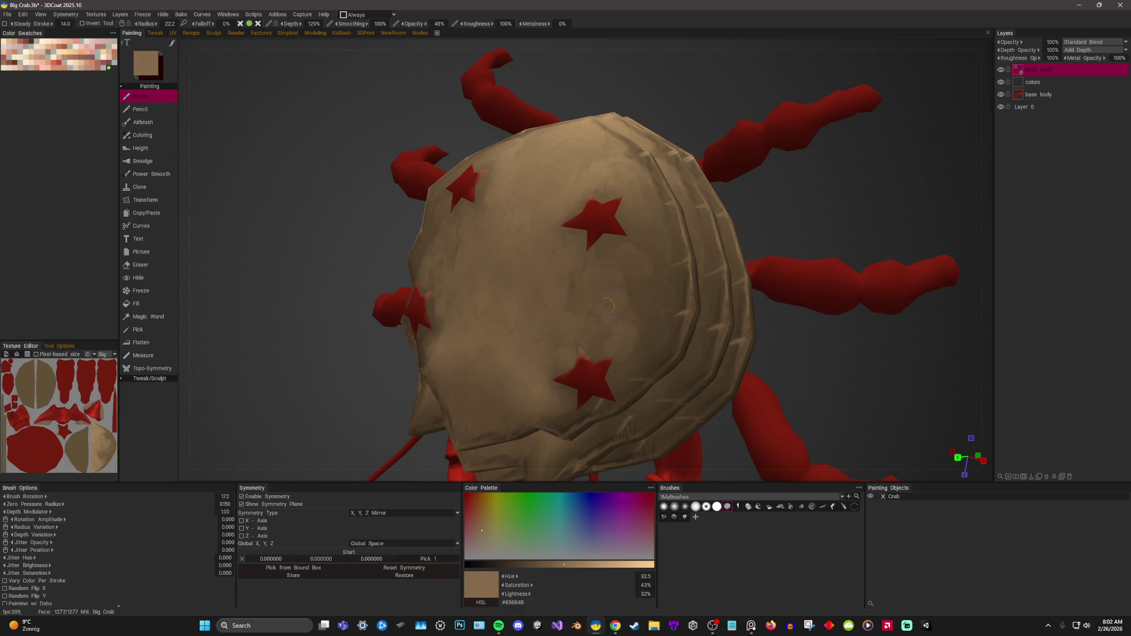
key(v)
key(v)
key(KP_8)
key(v)
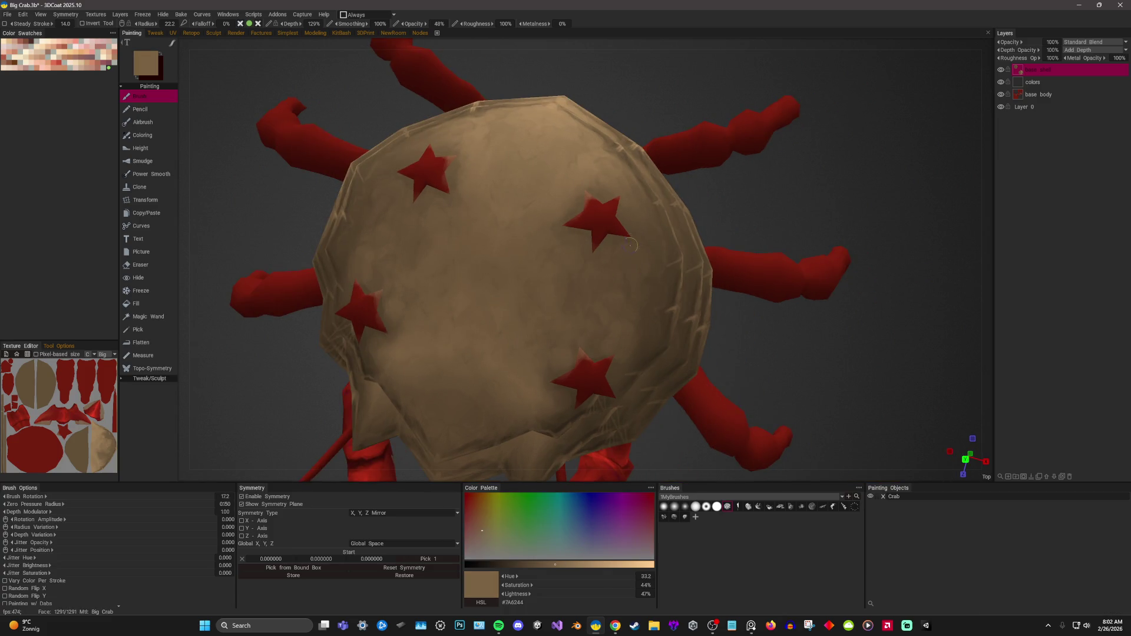
scroll(826, 191, down, 2)
scroll(826, 192, down, 2)
key(v)
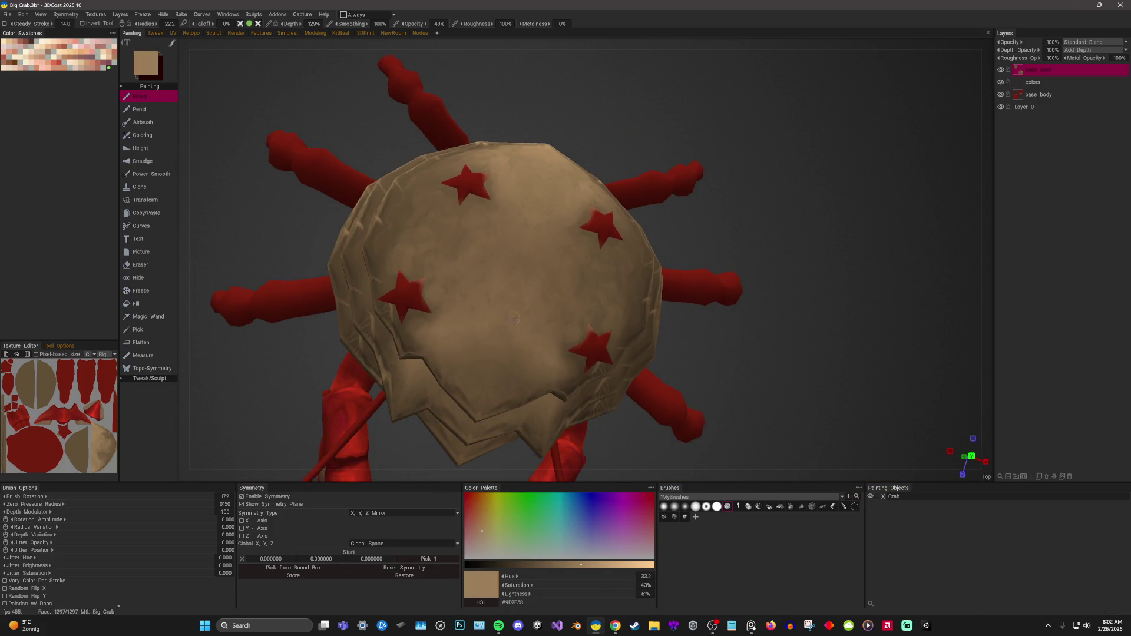
right_drag(513, 318, 544, 220)
key(v)
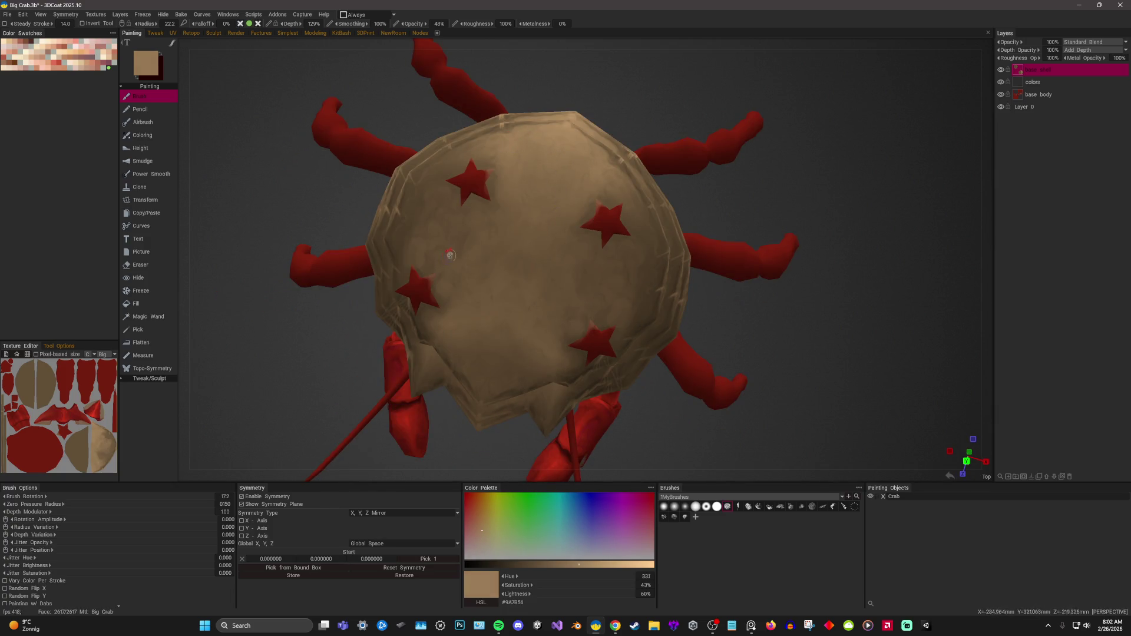
scroll(776, 198, down, 3)
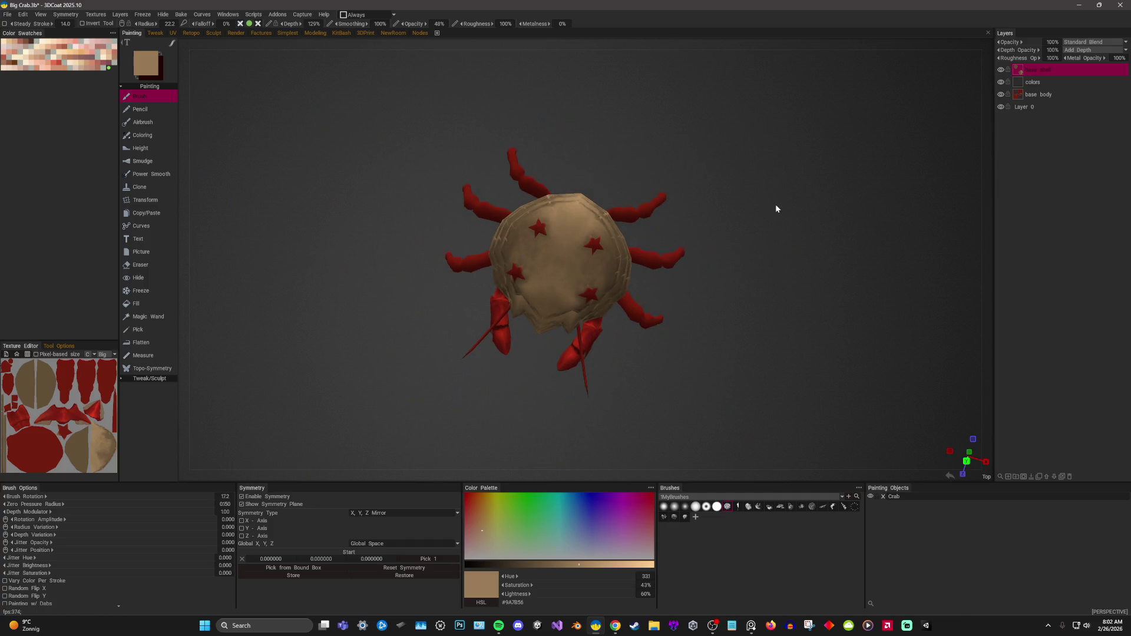
right_drag(776, 209, 780, 236)
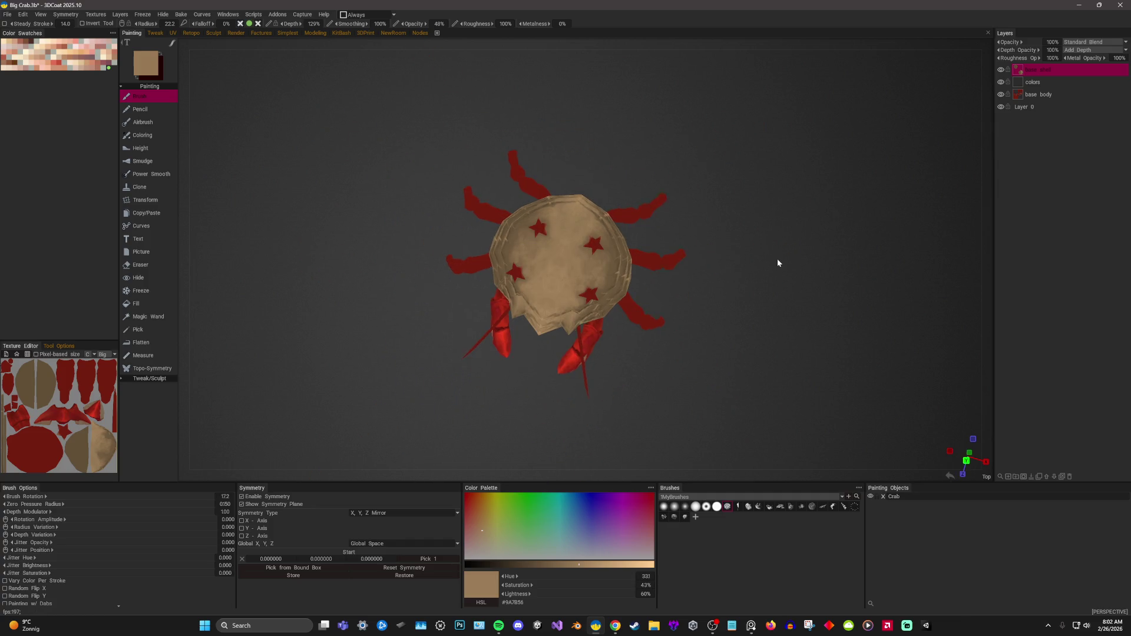
mouse_move(779, 231)
mouse_down()
mouse_move(786, 285)
mouse_move(815, 228)
mouse_move(860, 292)
mouse_up()
mouse_move(789, 246)
mouse_down()
mouse_move(833, 272)
mouse_move(813, 230)
mouse_move(839, 255)
mouse_move(884, 250)
mouse_move(890, 261)
mouse_move(770, 263)
mouse_move(851, 218)
mouse_move(909, 220)
mouse_move(863, 214)
mouse_move(861, 230)
mouse_move(883, 222)
mouse_move(871, 248)
mouse_move(659, 323)
mouse_move(854, 209)
mouse_move(839, 196)
mouse_move(837, 213)
mouse_move(849, 195)
mouse_move(841, 168)
mouse_move(873, 172)
mouse_move(845, 181)
mouse_move(853, 211)
mouse_move(845, 168)
mouse_up()
right_drag(845, 173, 863, 207)
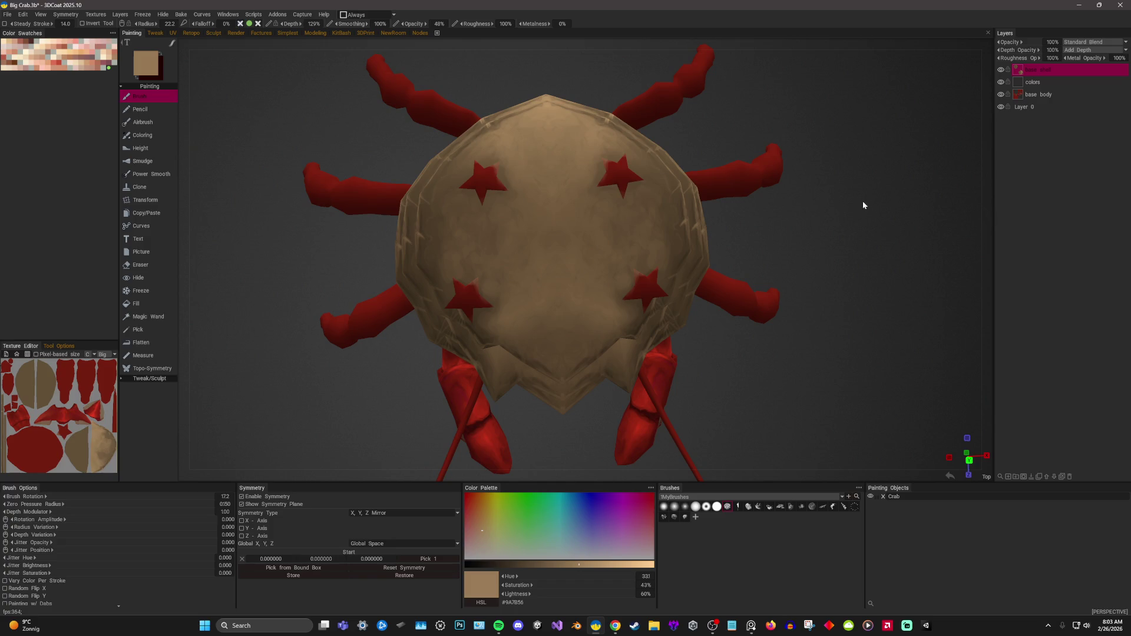
mouse_move(862, 205)
mouse_down()
mouse_move(847, 247)
mouse_move(874, 236)
mouse_up()
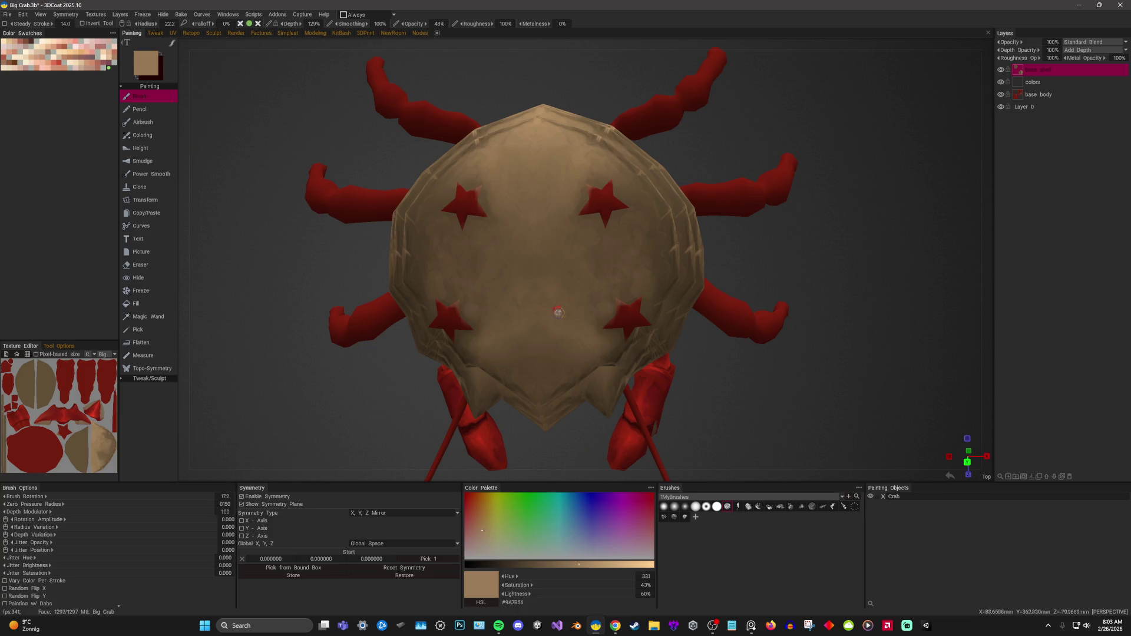
right_drag(834, 273, 835, 241)
mouse_move(836, 241)
mouse_down()
mouse_move(864, 213)
mouse_move(799, 193)
mouse_move(791, 206)
mouse_move(804, 240)
mouse_move(864, 225)
mouse_up()
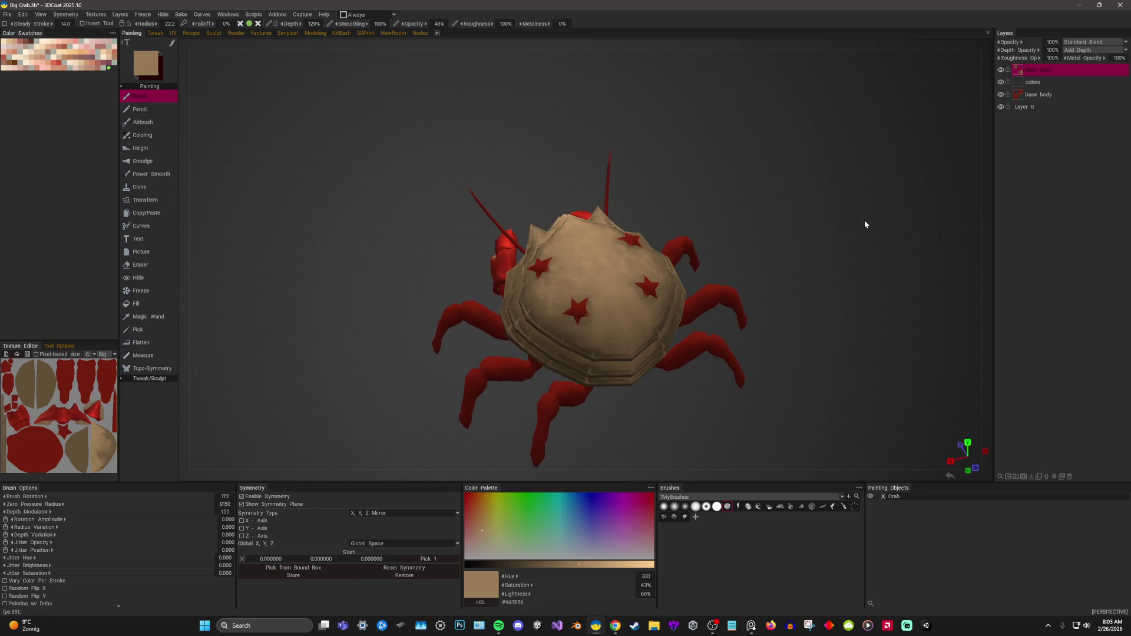
click(1033, 81)
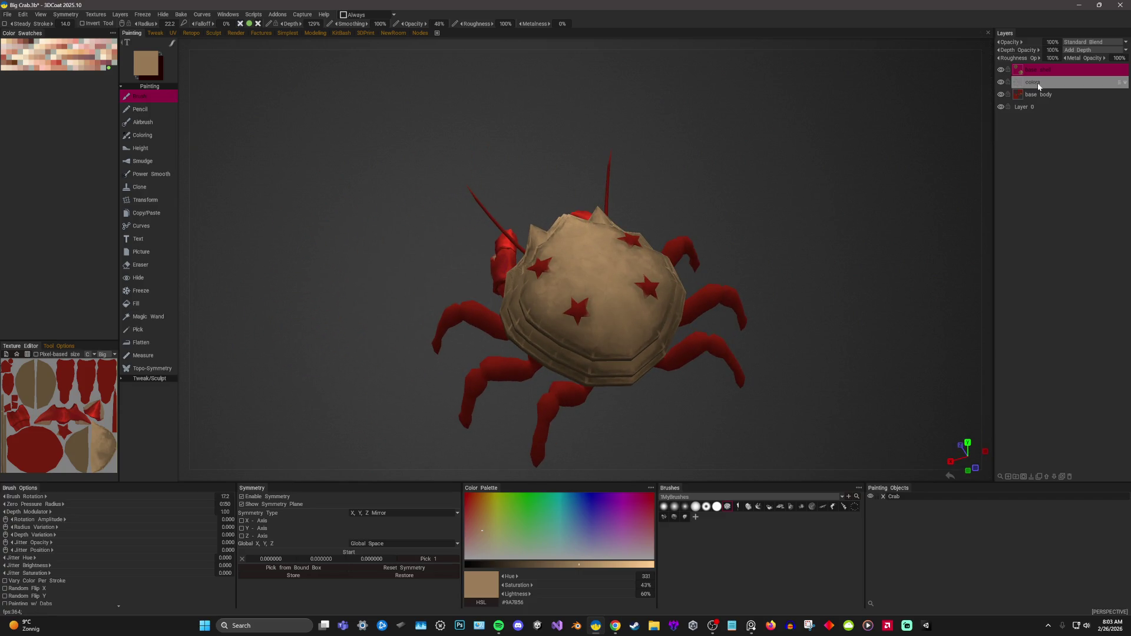
Darken and saturate the current brown paint colour.
drag(727, 146, 725, 150)
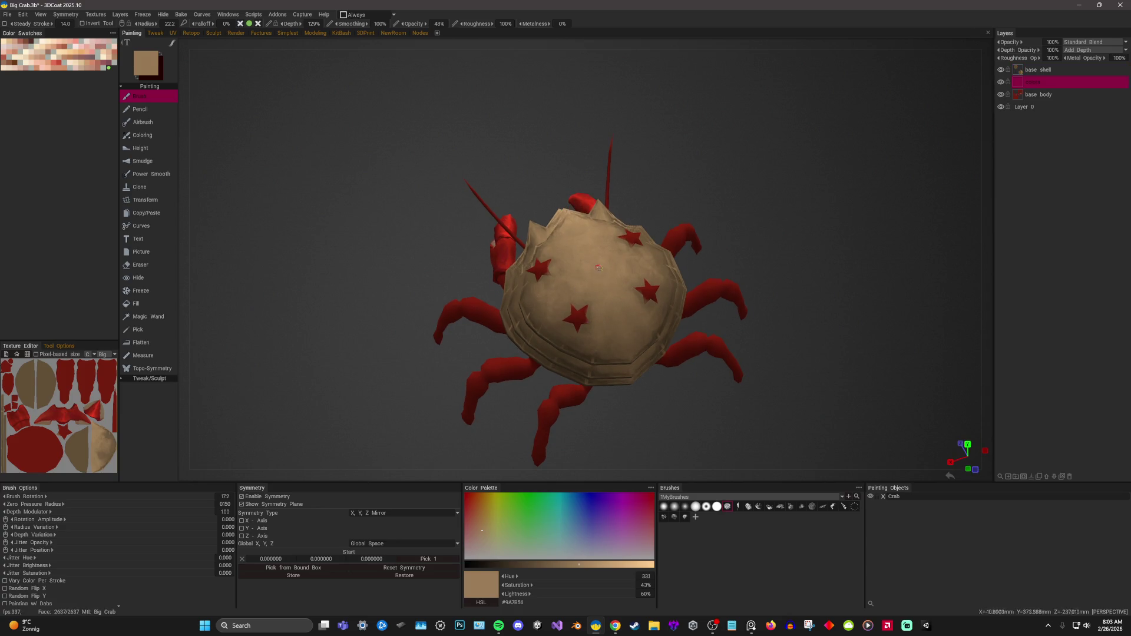
key(v)
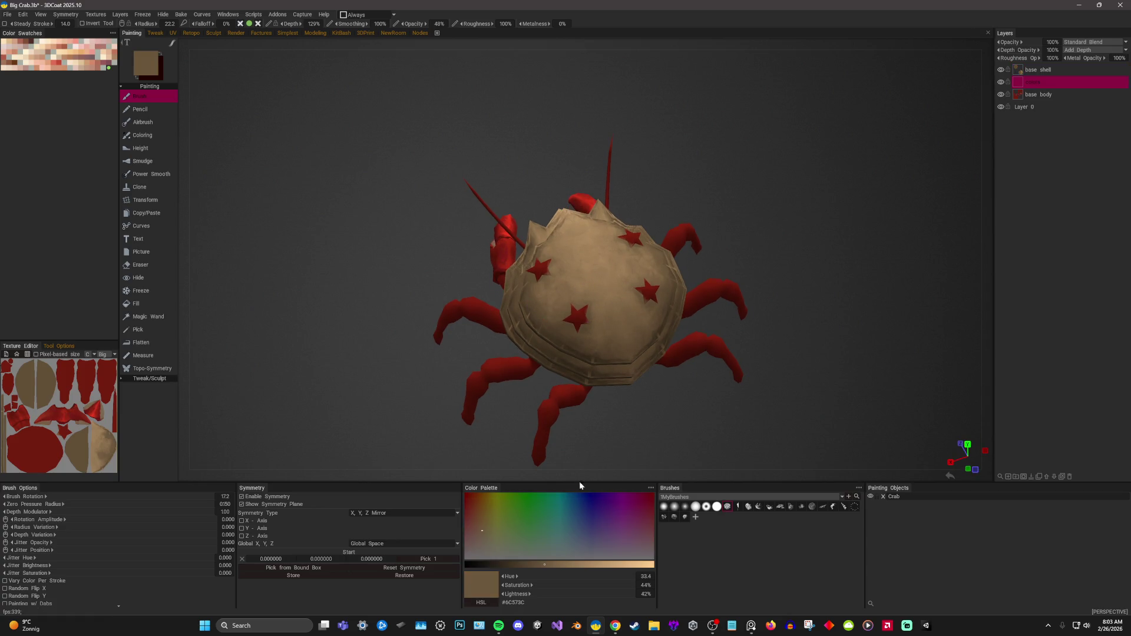
click(482, 508)
click(535, 563)
scroll(535, 297, up, 5)
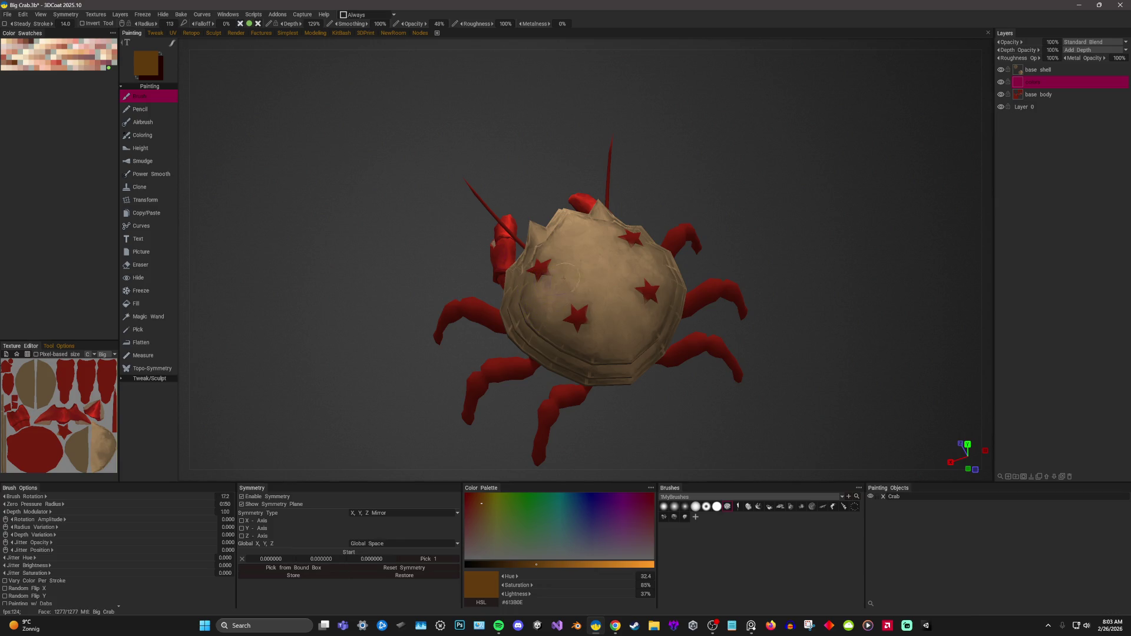
Move the colors layer above the base shell layer, undoing and redoing the reorder.
key(alt)
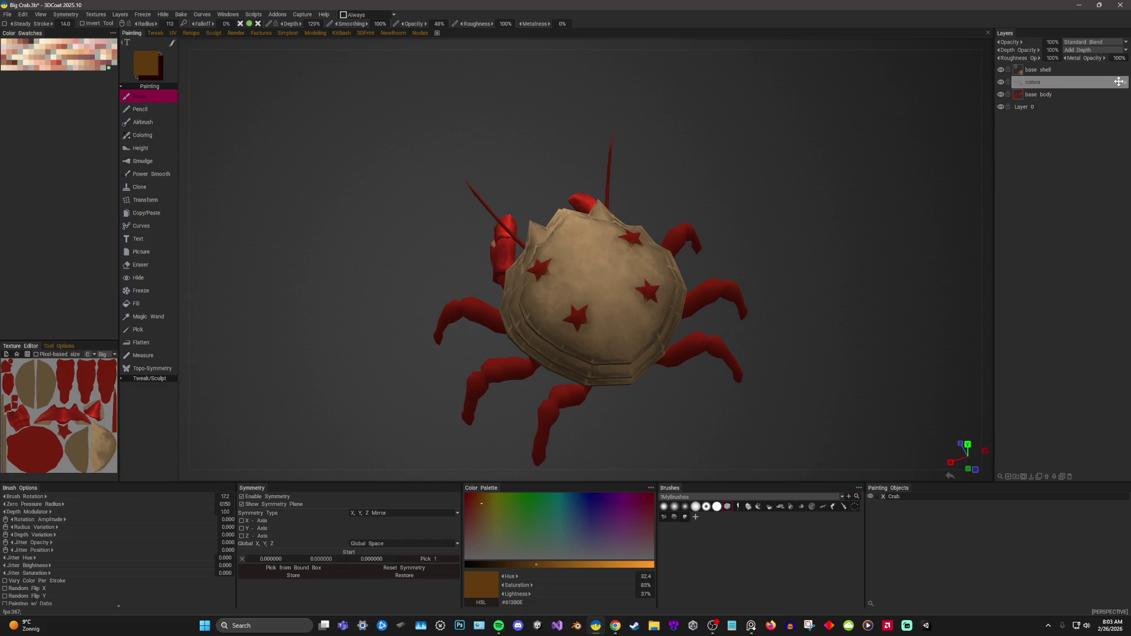
drag(1119, 81, 1119, 70)
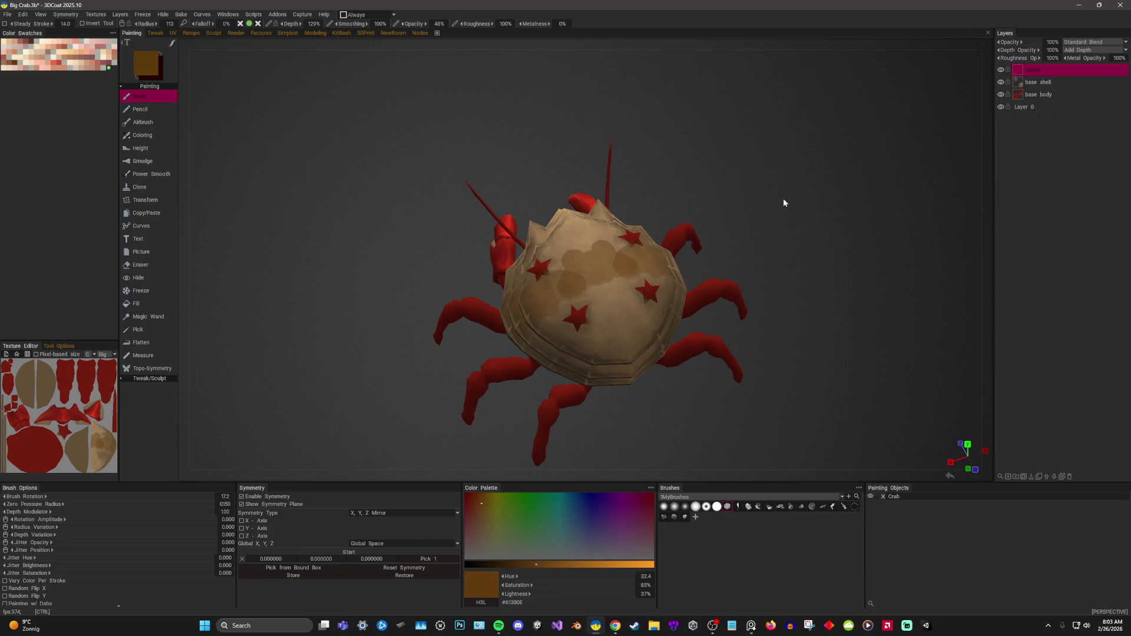
key(ctrl+z)
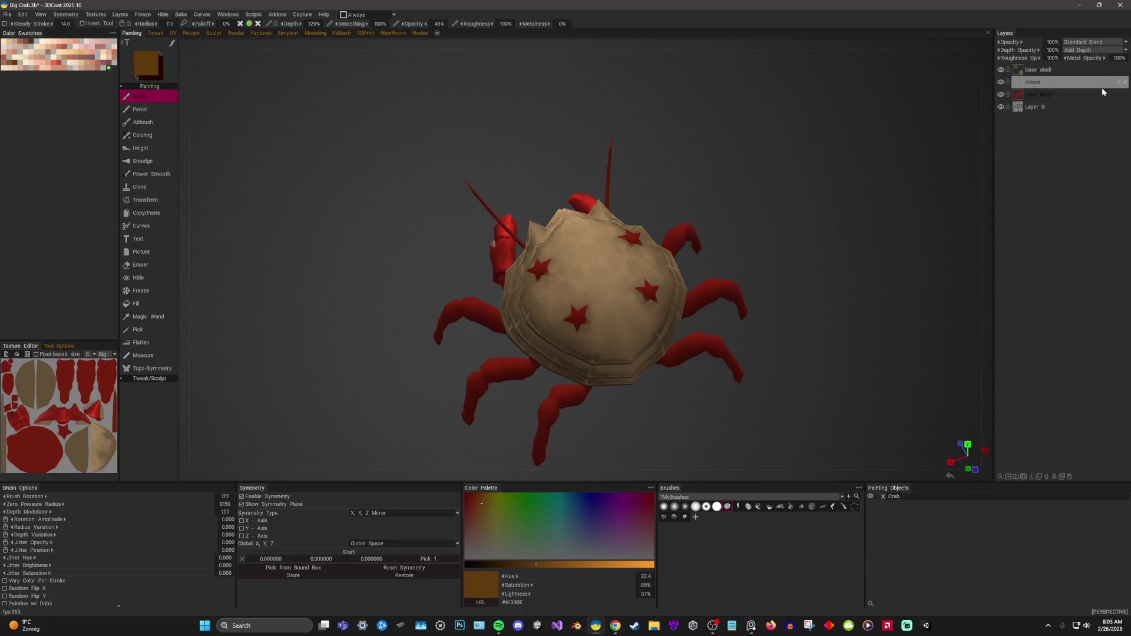
drag(1119, 81, 1123, 70)
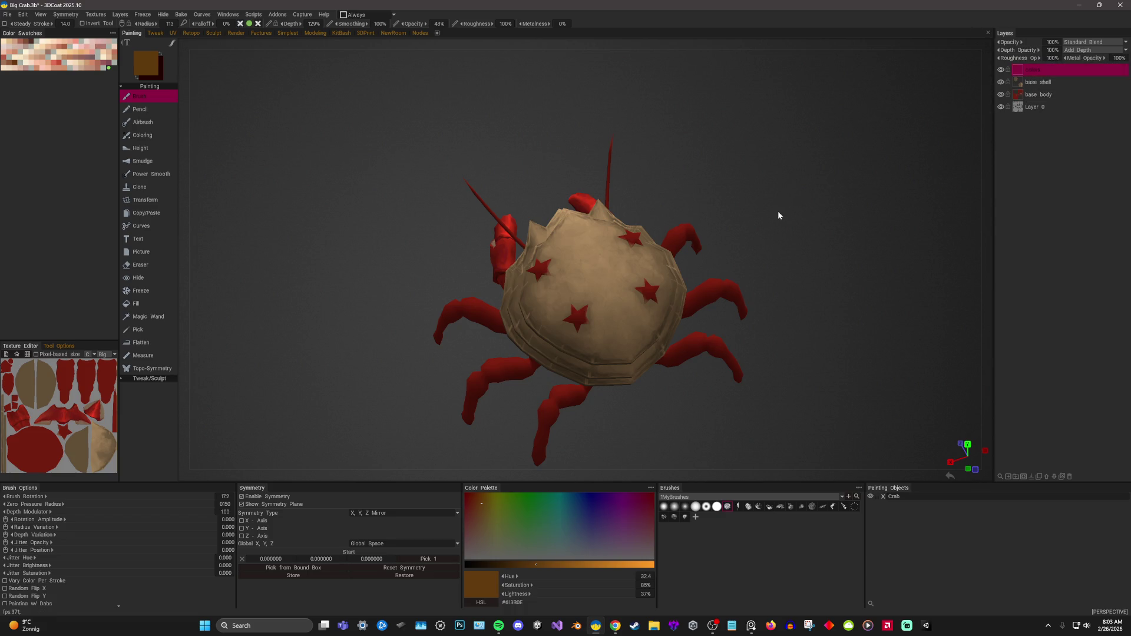
scroll(845, 196, up, 2)
scroll(847, 212, up, 2)
Shrink the brush radius and lower its opacity to 21%, then view the crab from above.
right_drag(607, 284, 491, 314)
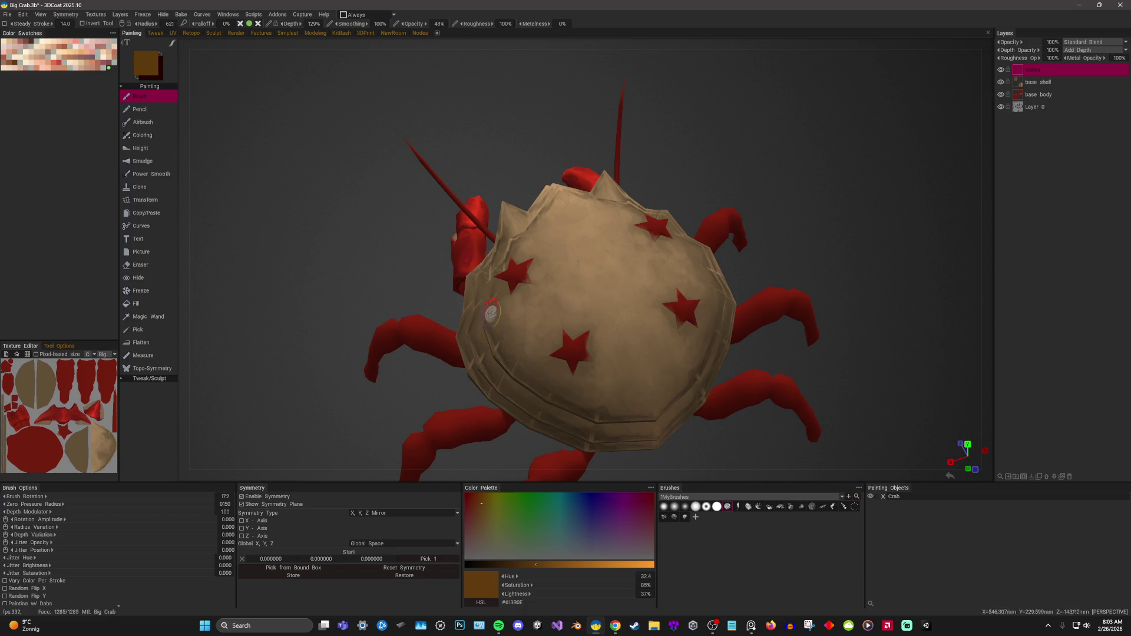
drag(420, 24, 384, 56)
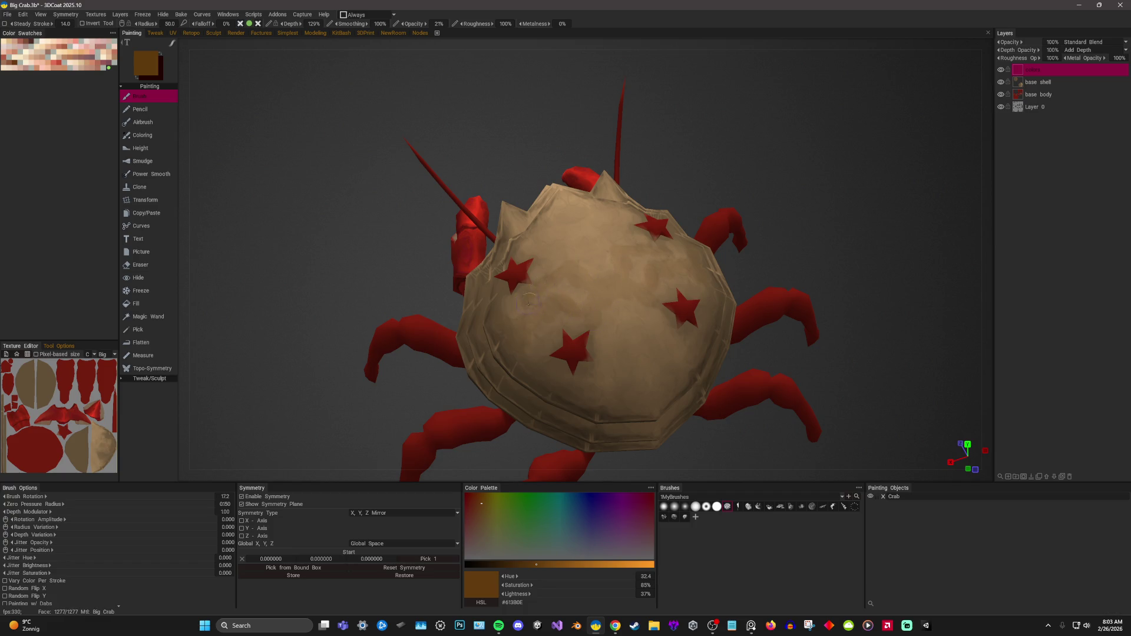
right_drag(659, 198, 567, 249)
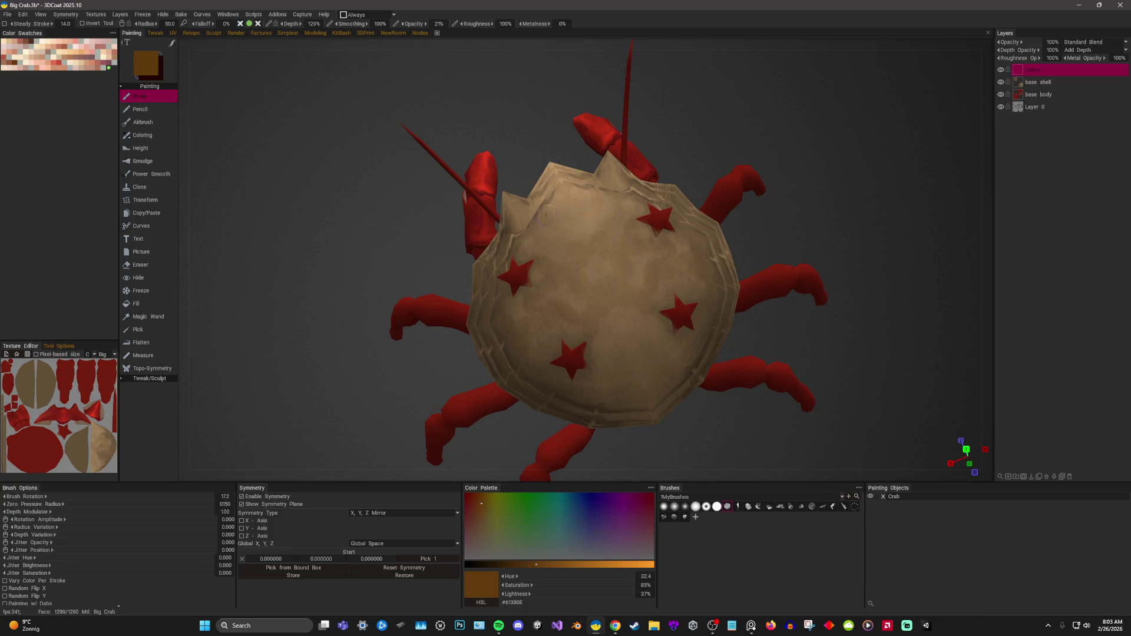
right_drag(741, 164, 507, 307)
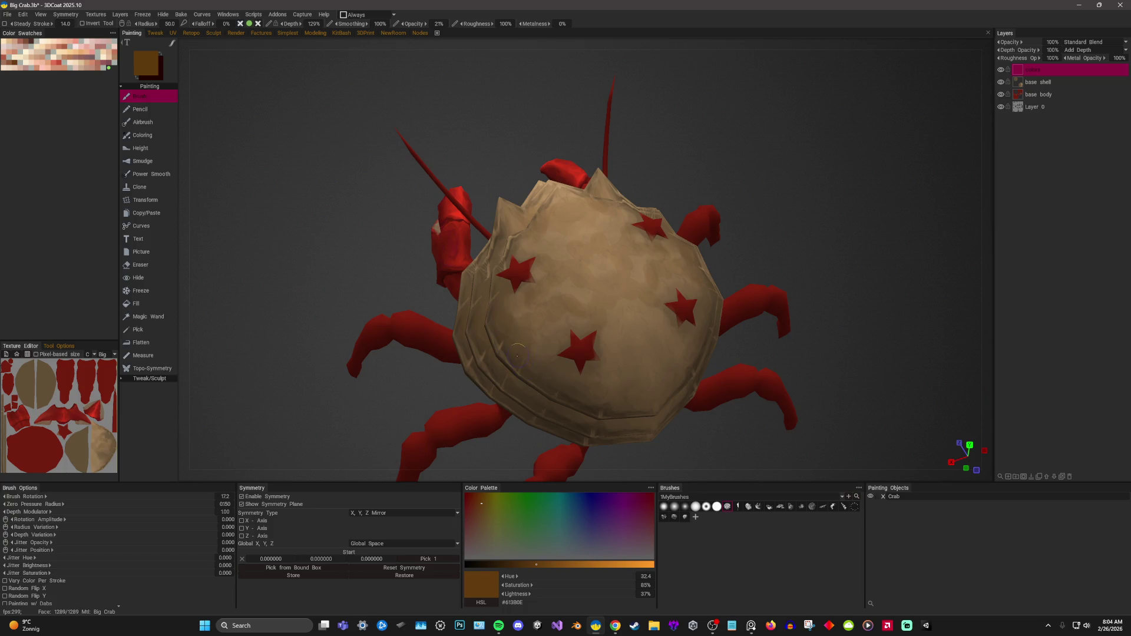
mouse_move(778, 171)
right_down()
mouse_move(537, 295)
mouse_move(496, 177)
right_up()
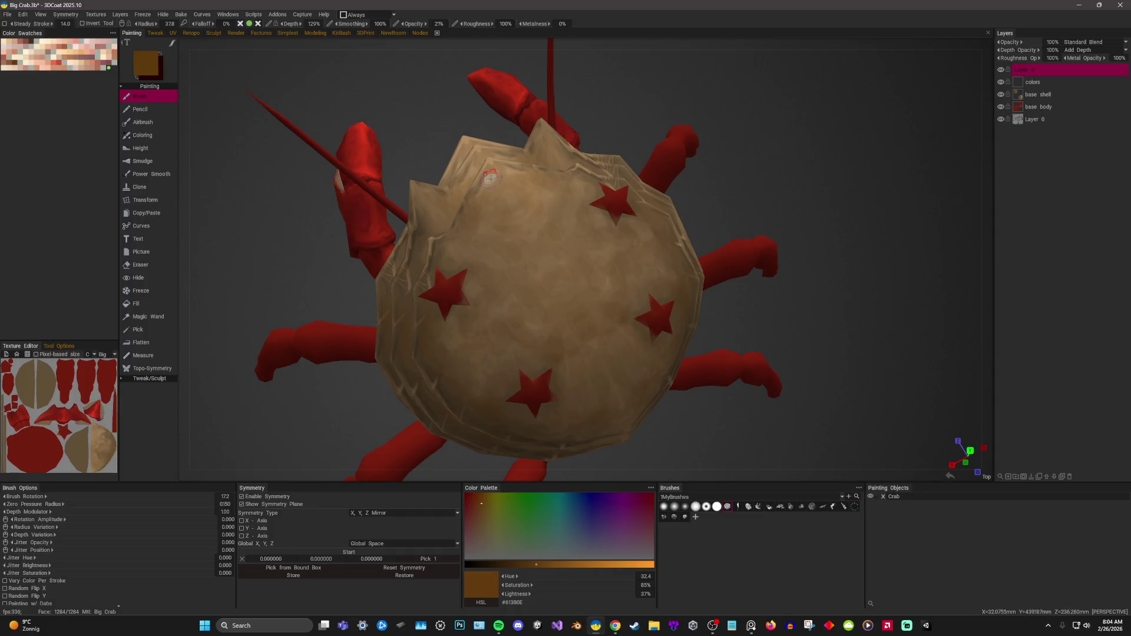
Lighten the paint colour to a light tan at about 72% lightness and orbit the shell.
key(v)
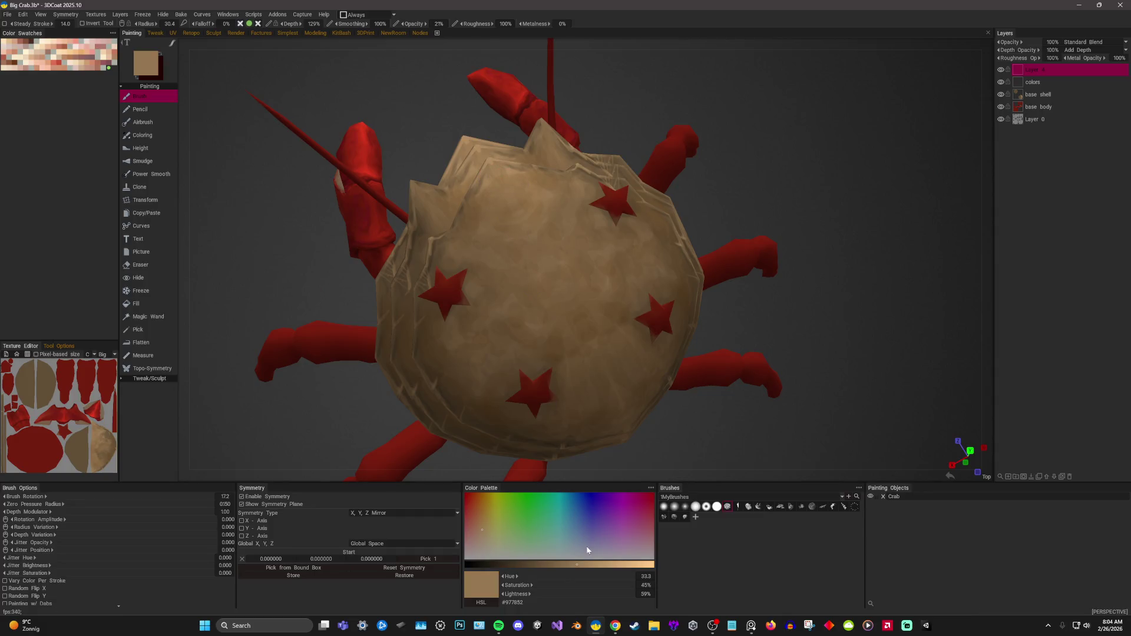
key(v)
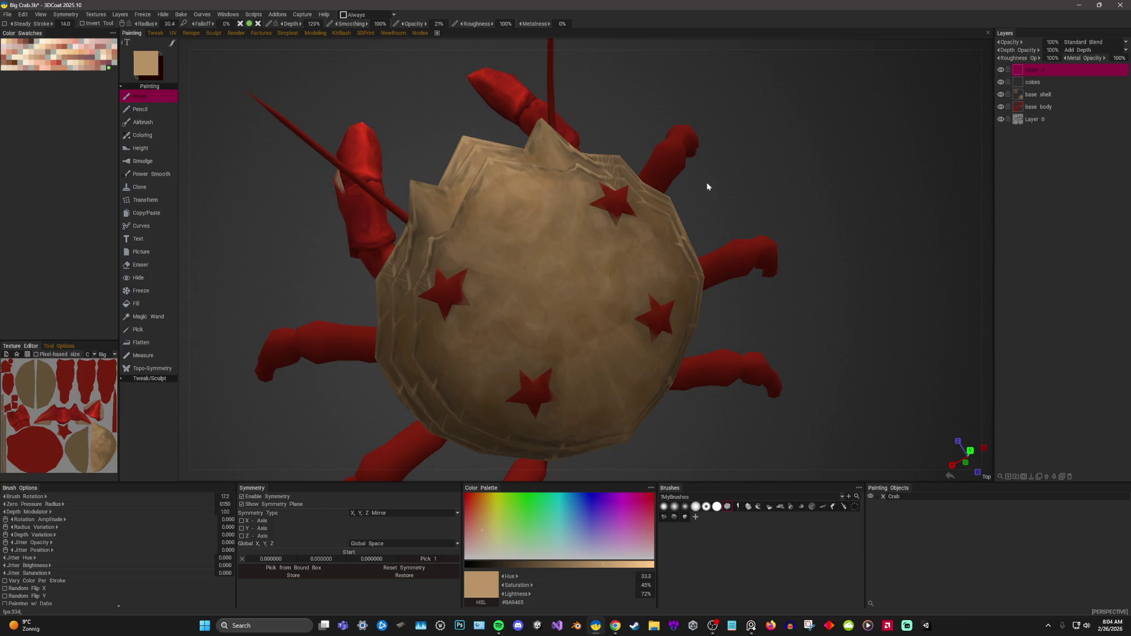
middle_drag(706, 182, 578, 246)
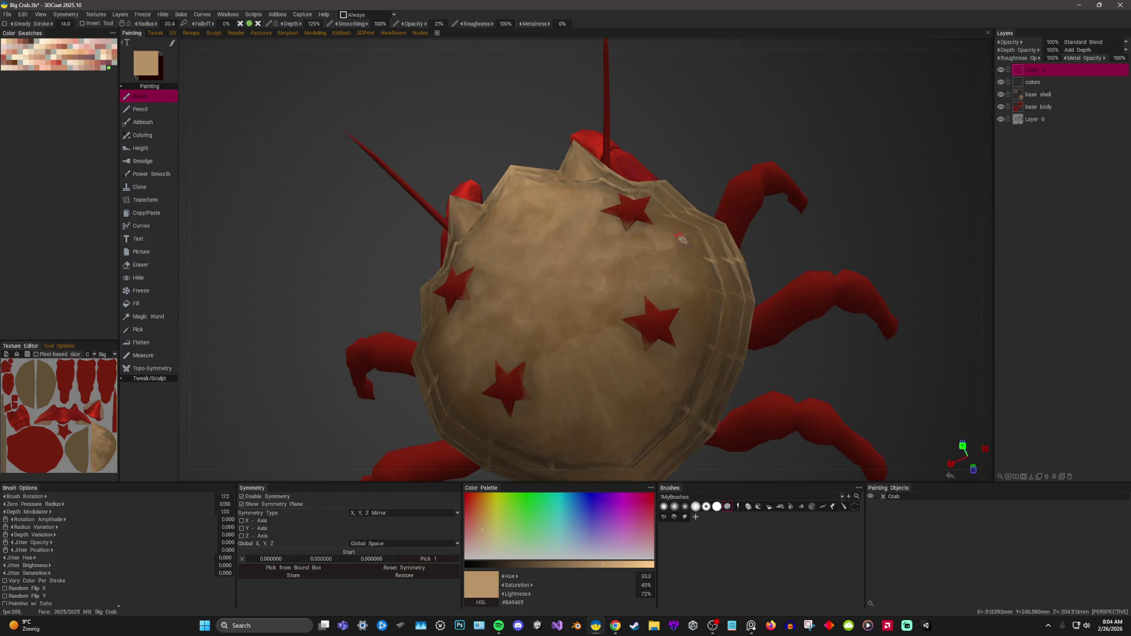
mouse_move(754, 176)
middle_down()
mouse_move(795, 102)
mouse_move(525, 317)
middle_up()
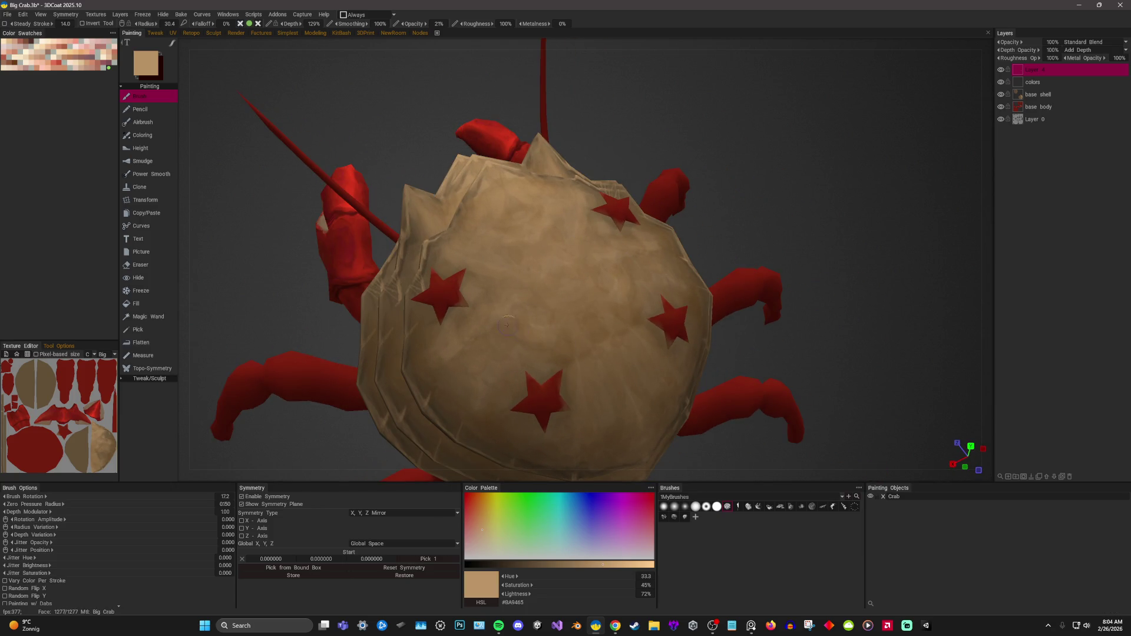
mouse_move(479, 390)
middle_down()
mouse_move(495, 315)
mouse_move(447, 315)
middle_up()
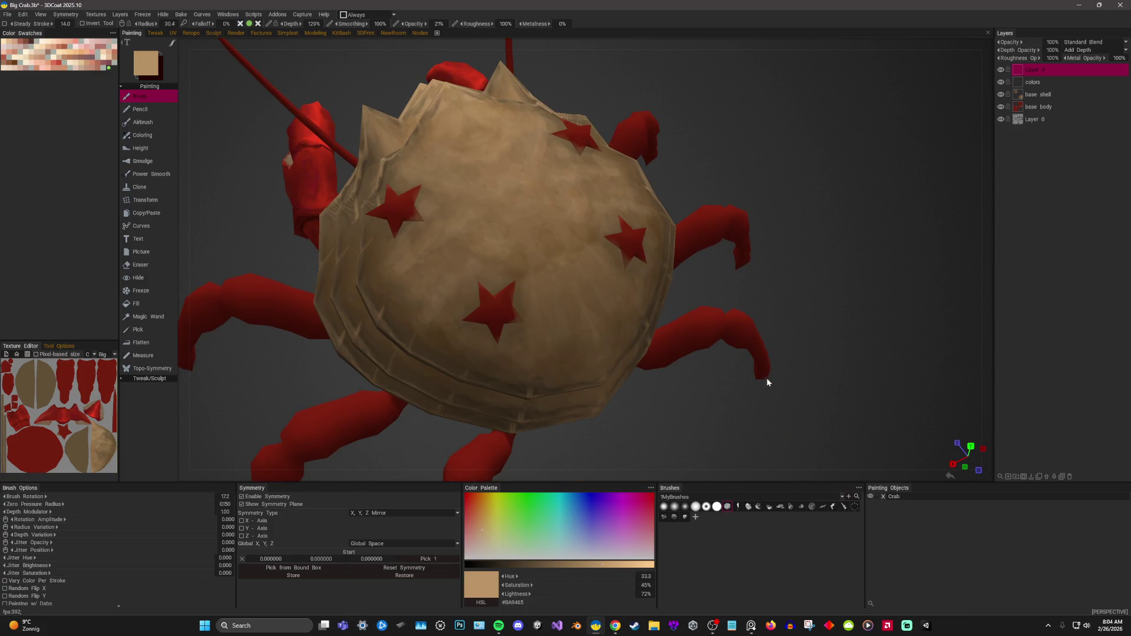
middle_drag(574, 352, 575, 330)
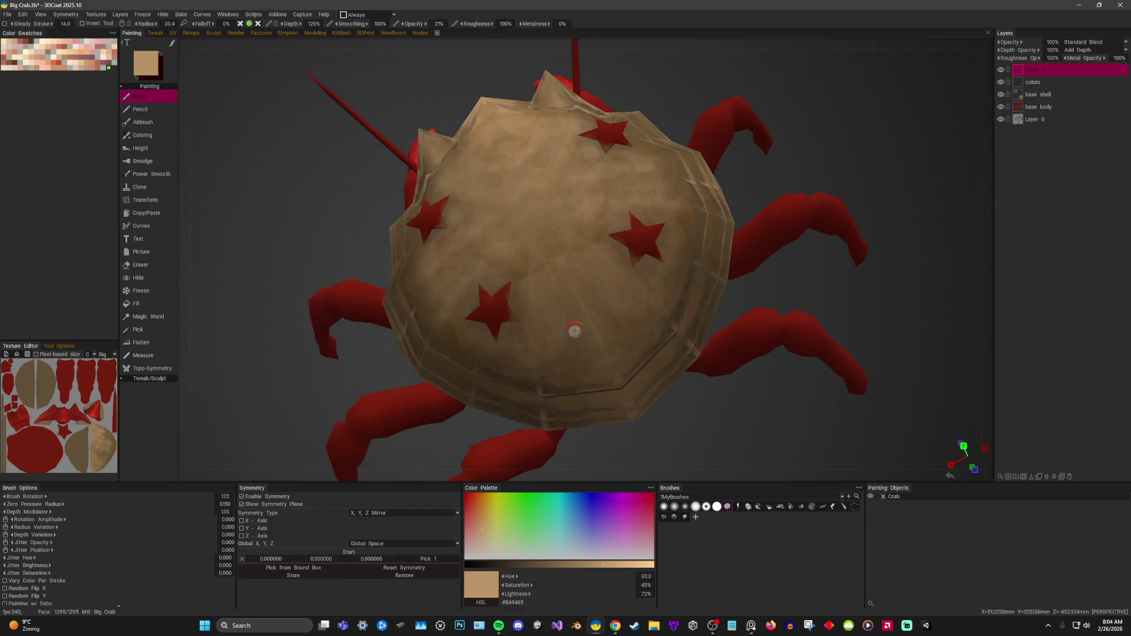
Zoom on the shell's right side, then snap to a straight top view of the crab.
key(XF86AudioLowerVolume)
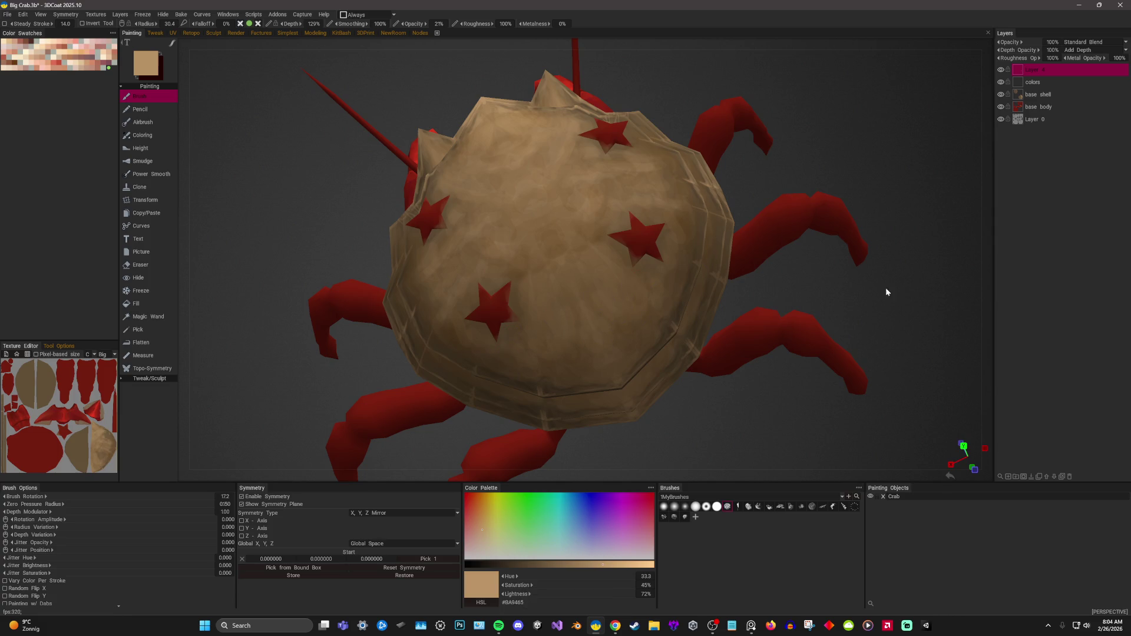
right_drag(631, 283, 677, 206)
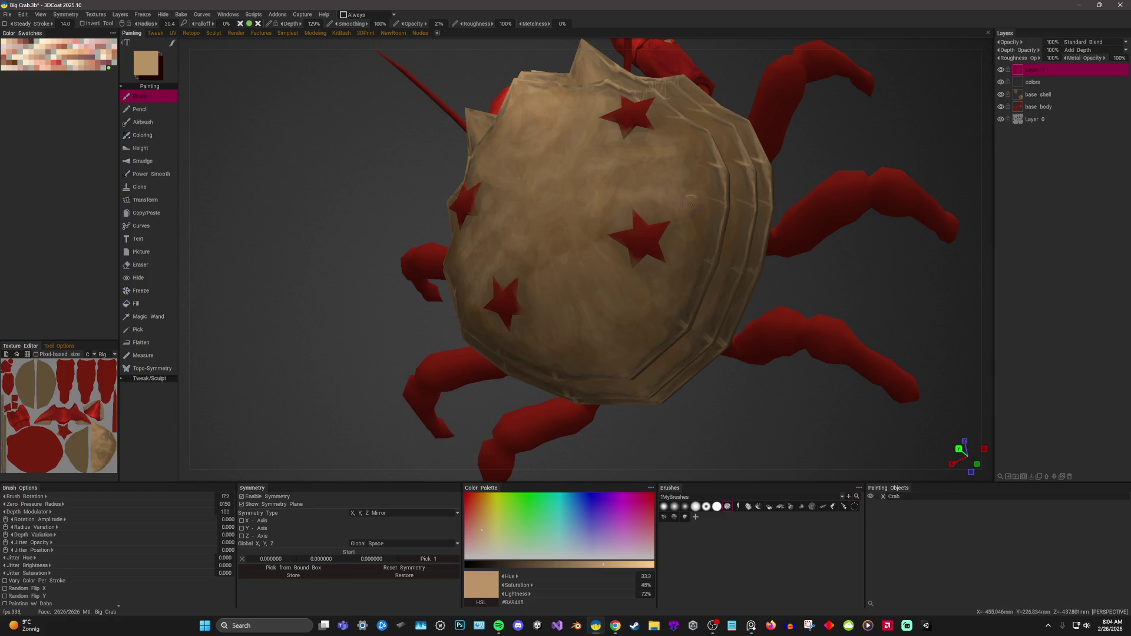
shift+right_drag(838, 162, 881, 152)
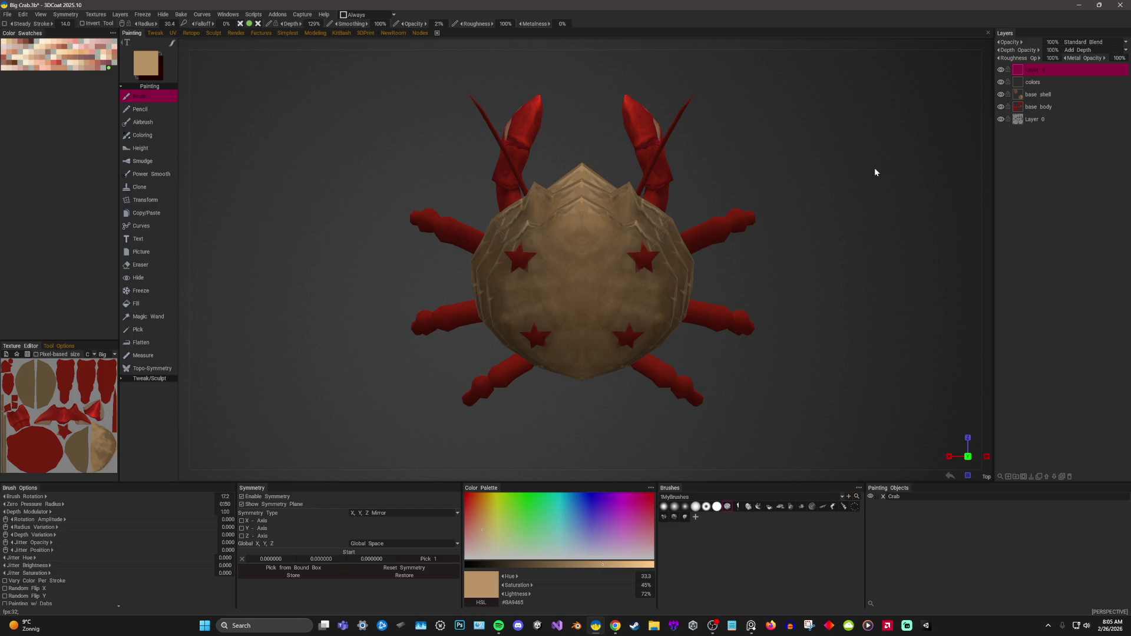
mouse_move(752, 363)
mouse_down()
mouse_move(851, 305)
mouse_move(842, 324)
mouse_up()
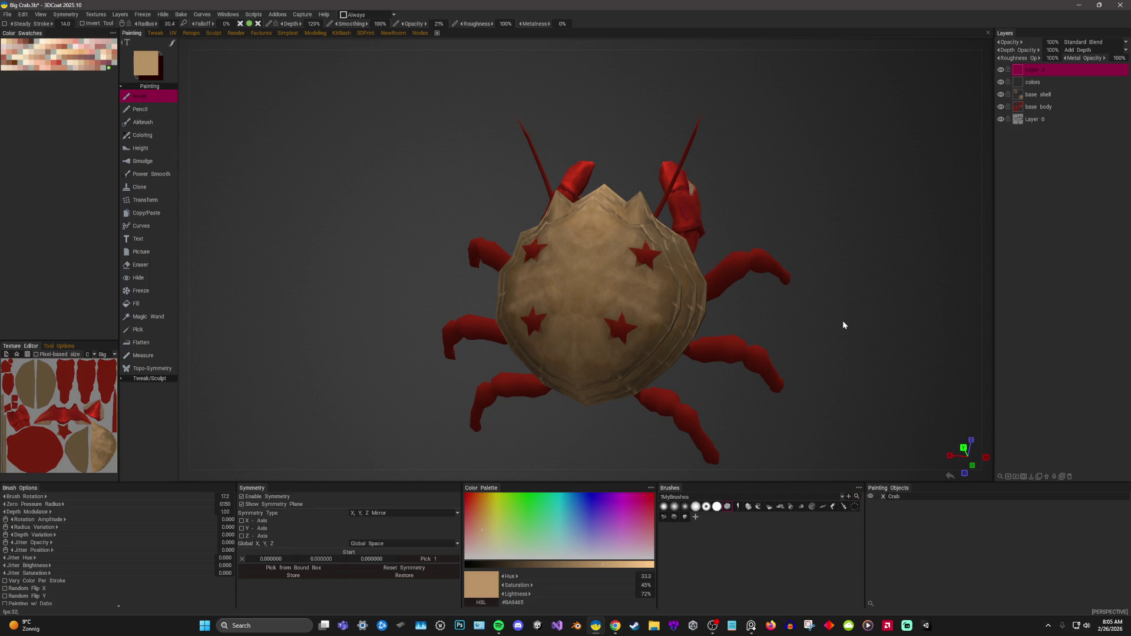
Pick progressively darker browns from the shell, lower the lightness and enlarge the brush.
drag(805, 147, 871, 169)
scroll(866, 159, up, 5)
key(v)
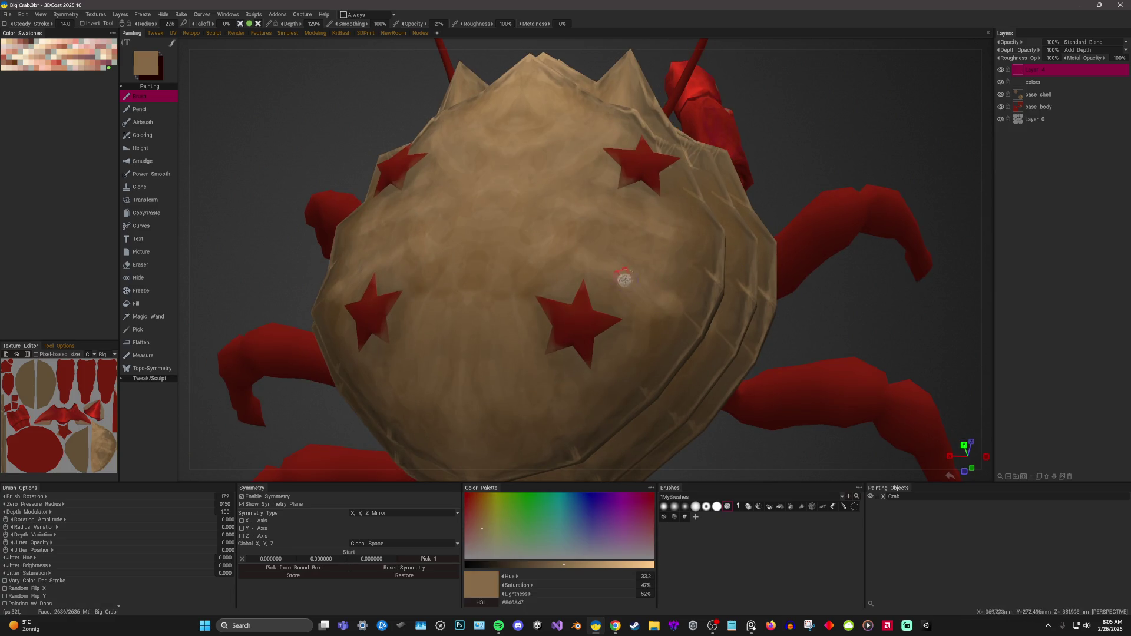
key(v)
right_drag(670, 318, 677, 330)
key(v)
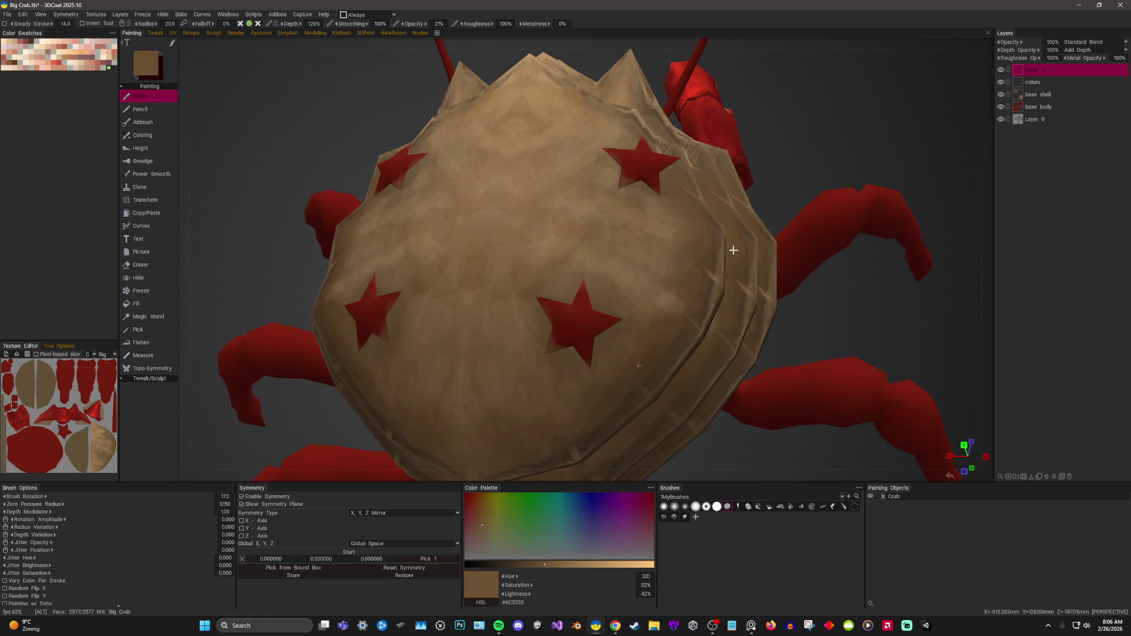
drag(733, 247, 748, 252)
click(516, 563)
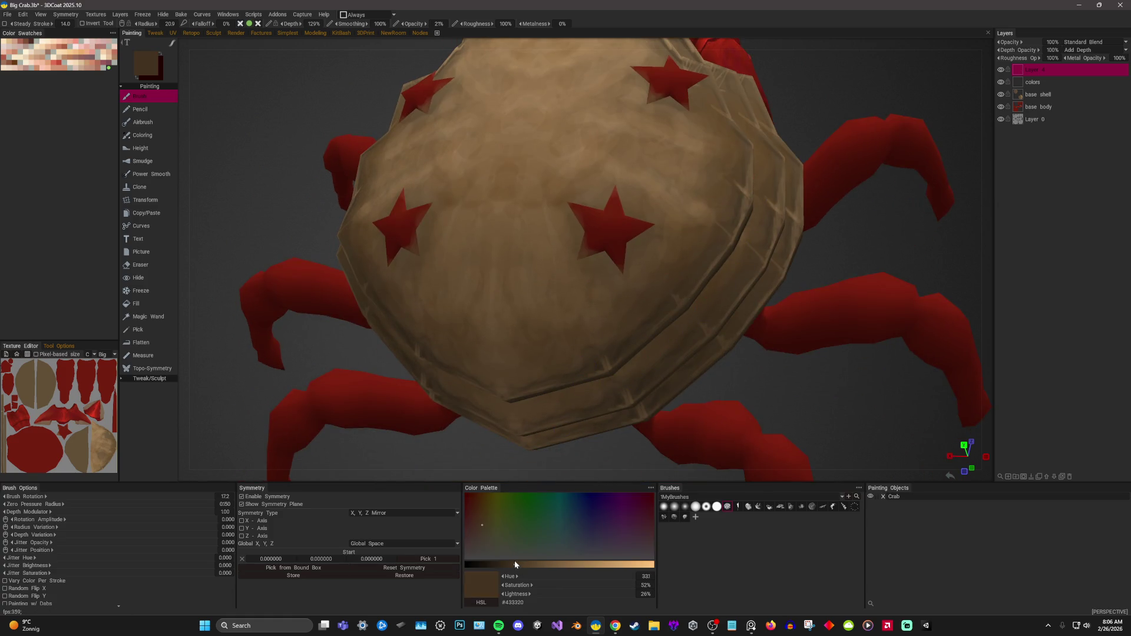
drag(751, 404, 781, 402)
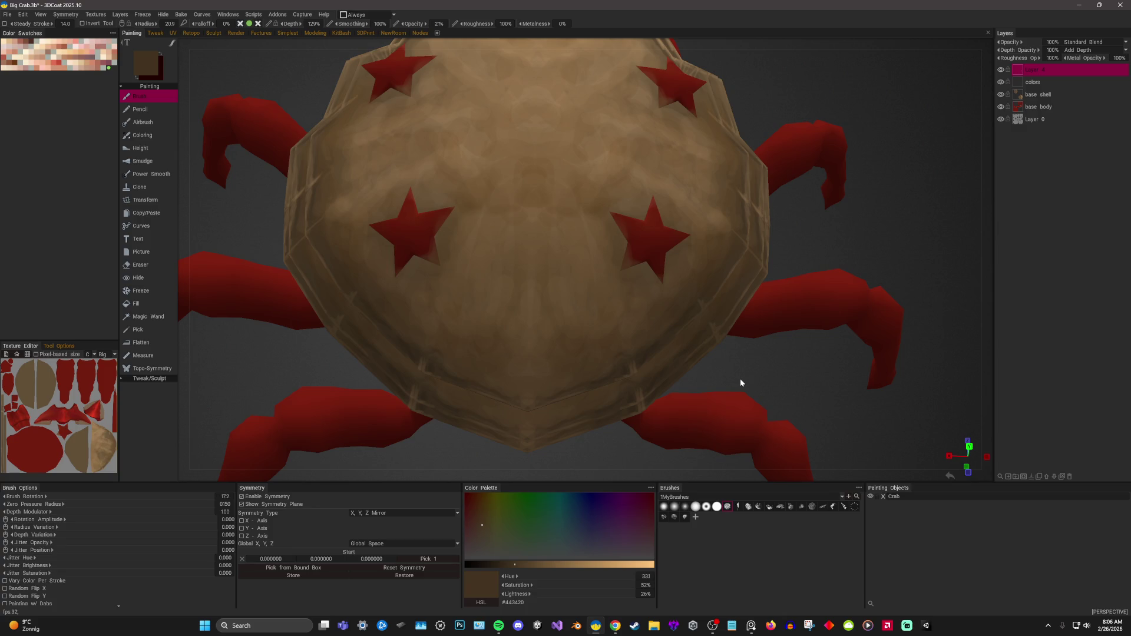
Dab the darker brown weathering over the shell from above, the sides and the front.
mouse_move(675, 240)
middle_down()
mouse_move(853, 127)
mouse_move(778, 190)
middle_up()
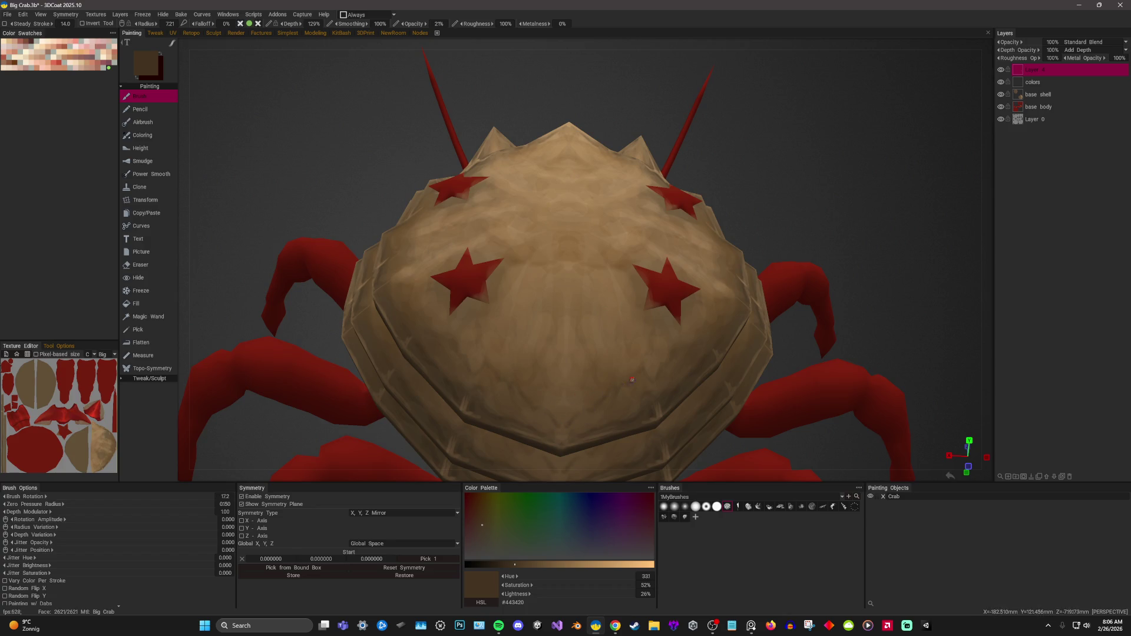
scroll(650, 376, up, 2)
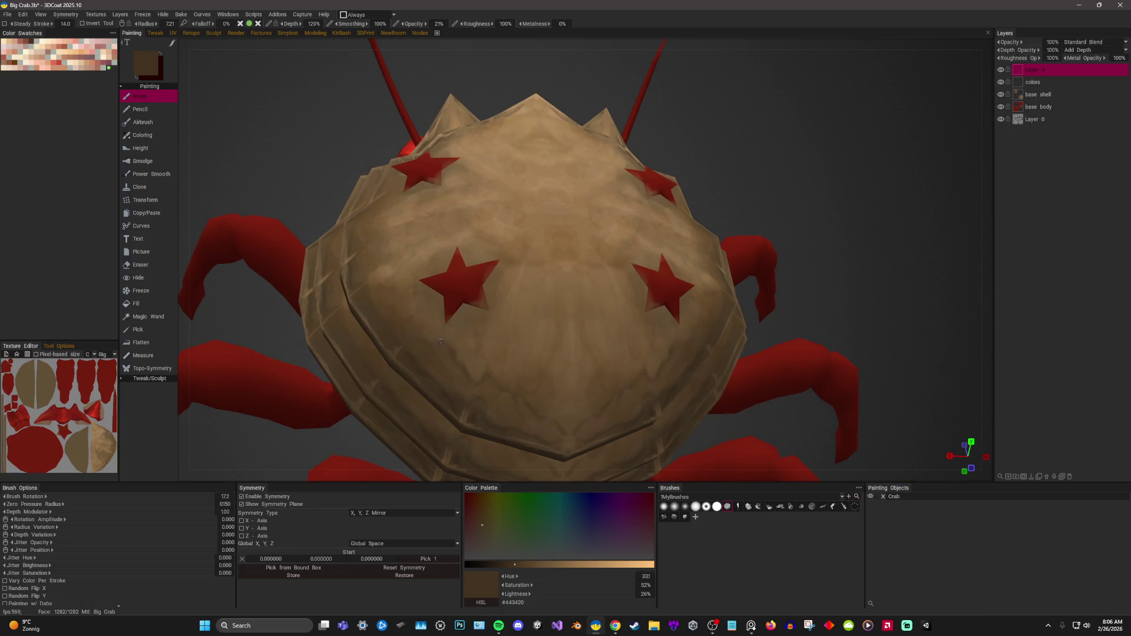
right_drag(440, 342, 506, 334)
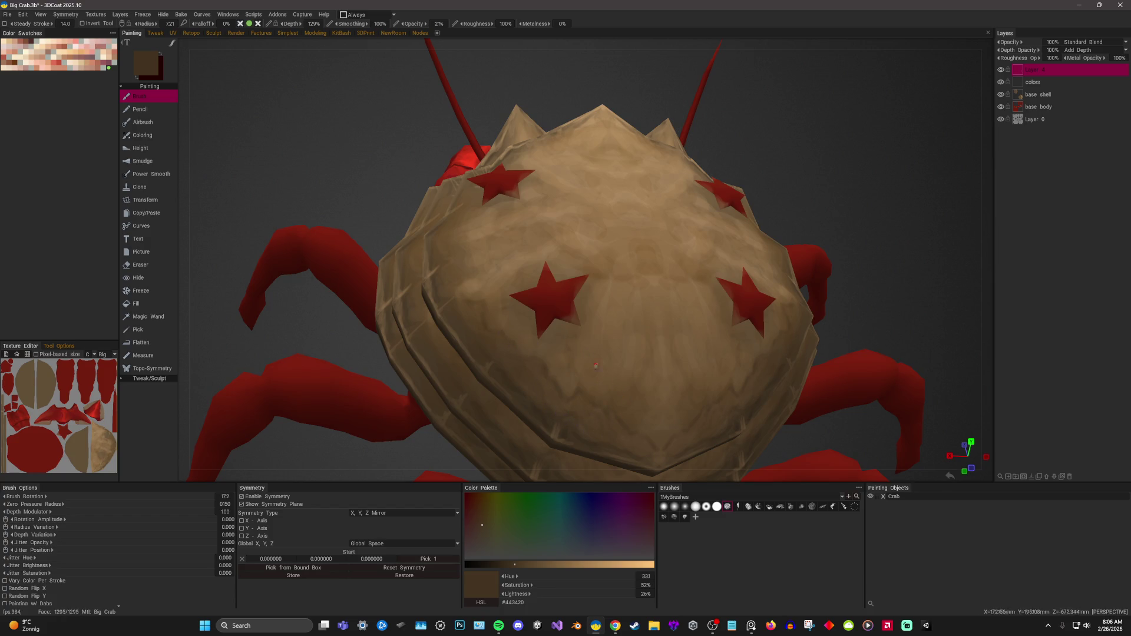
key(alt)
alt+drag(833, 211, 802, 193)
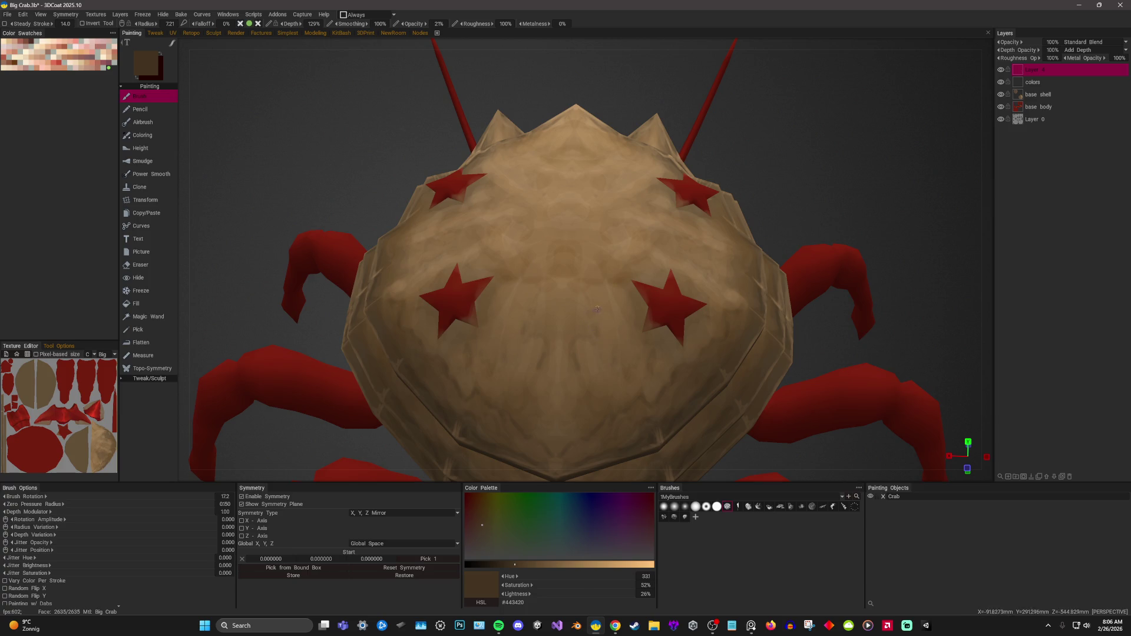
alt+drag(598, 336, 607, 359)
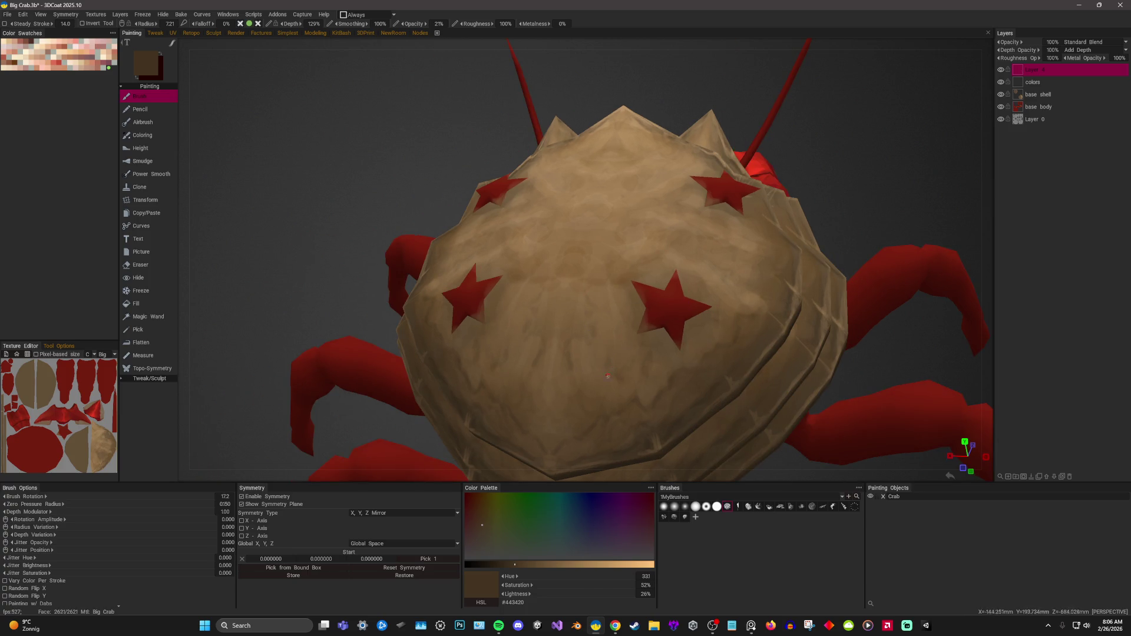
scroll(722, 205, down, 5)
mouse_move(722, 205)
alt+mouse_down()
mouse_move(805, 215)
mouse_move(801, 177)
alt+mouse_up()
scroll(817, 239, up, 5)
alt+drag(817, 243, 725, 177)
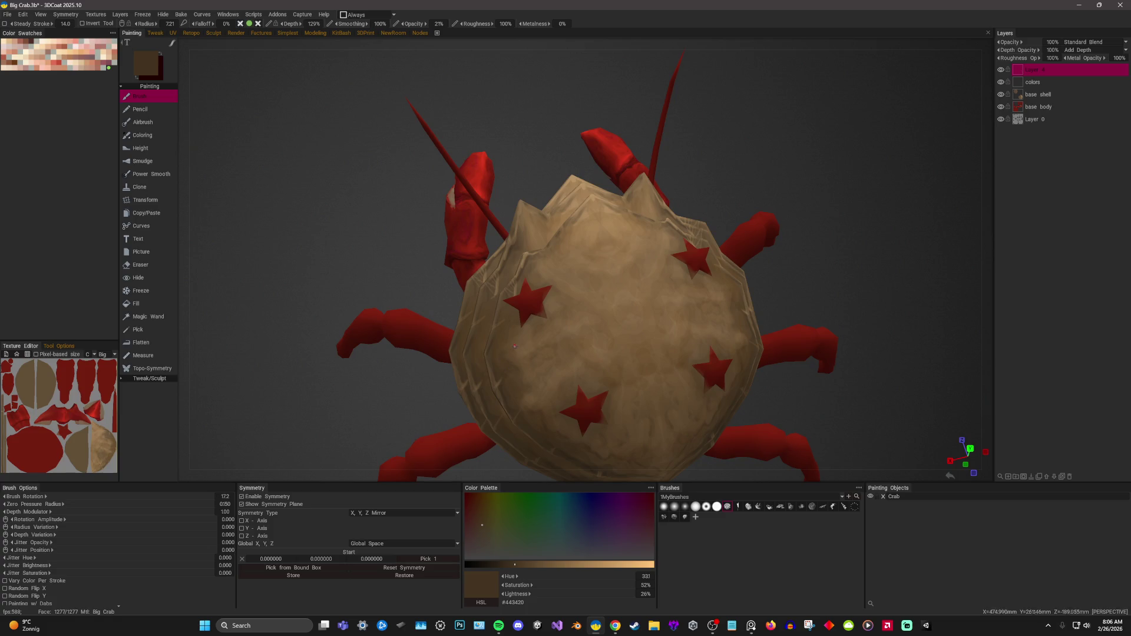
right_drag(549, 306, 748, 194)
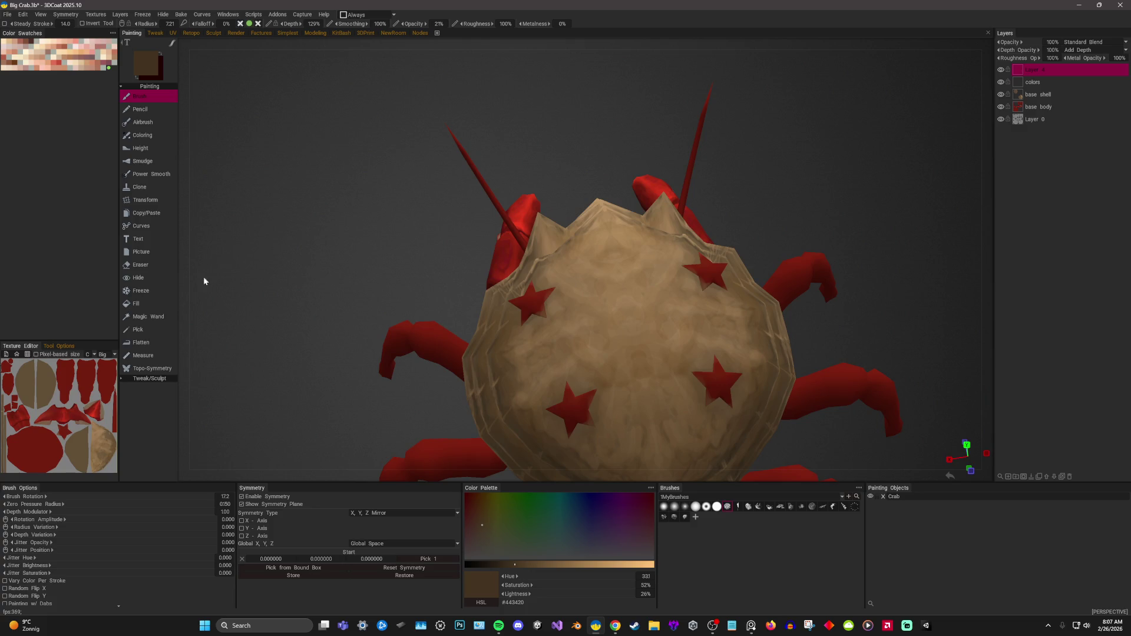
click(140, 278)
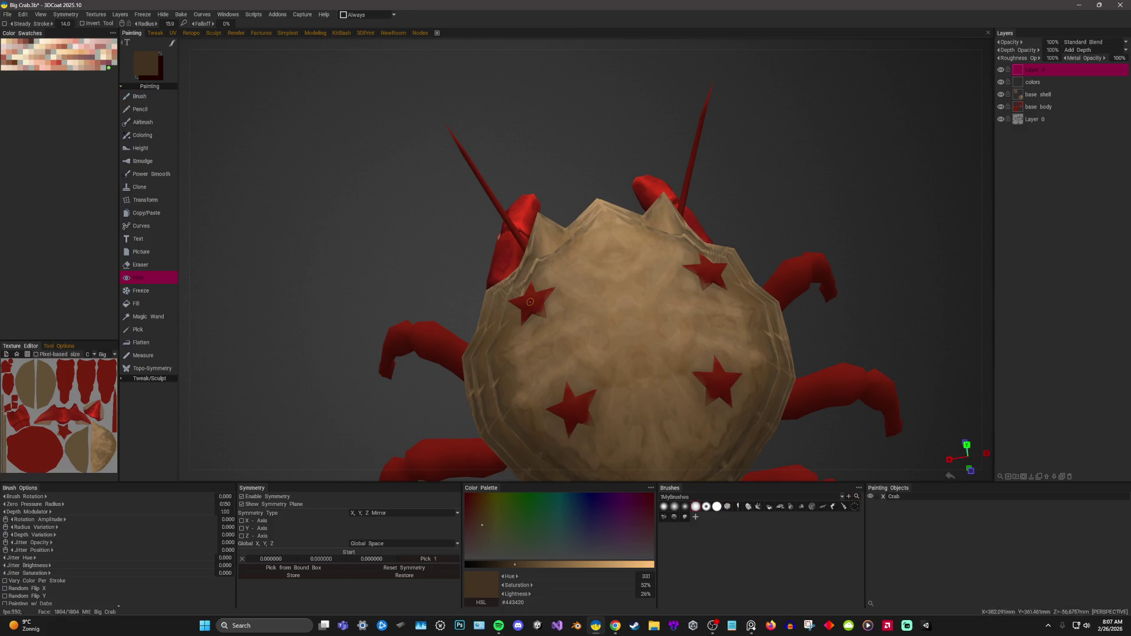
Hide the two red star meshes with the Hide tool, keeping the shell visible, then return to the Brush.
click(530, 302)
click(719, 383)
click(705, 275)
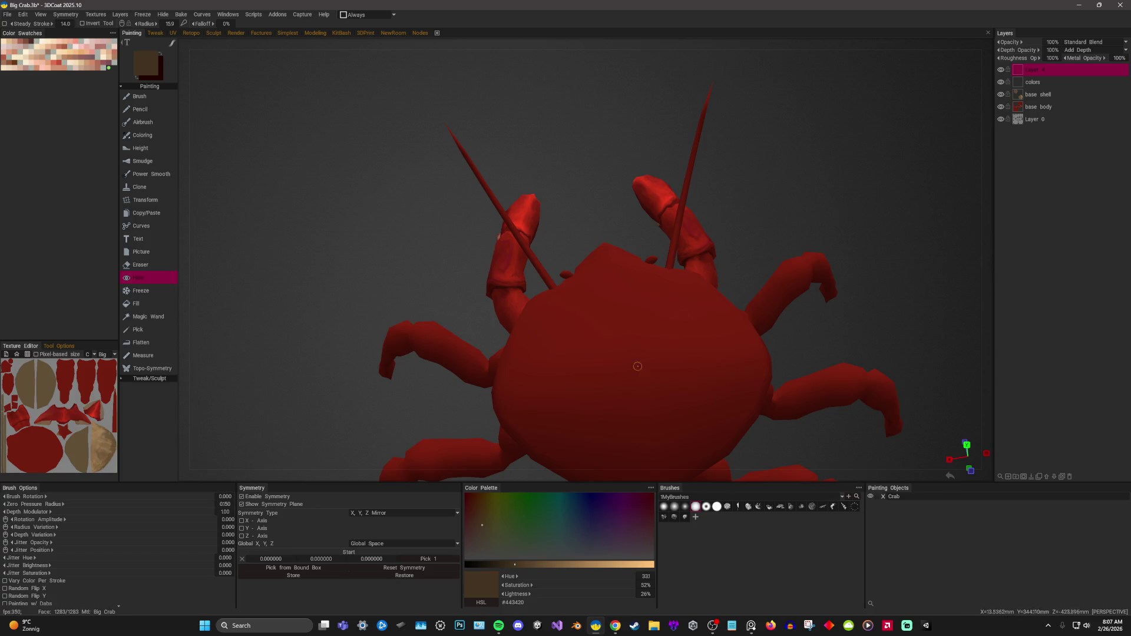
ctrl+click(634, 398)
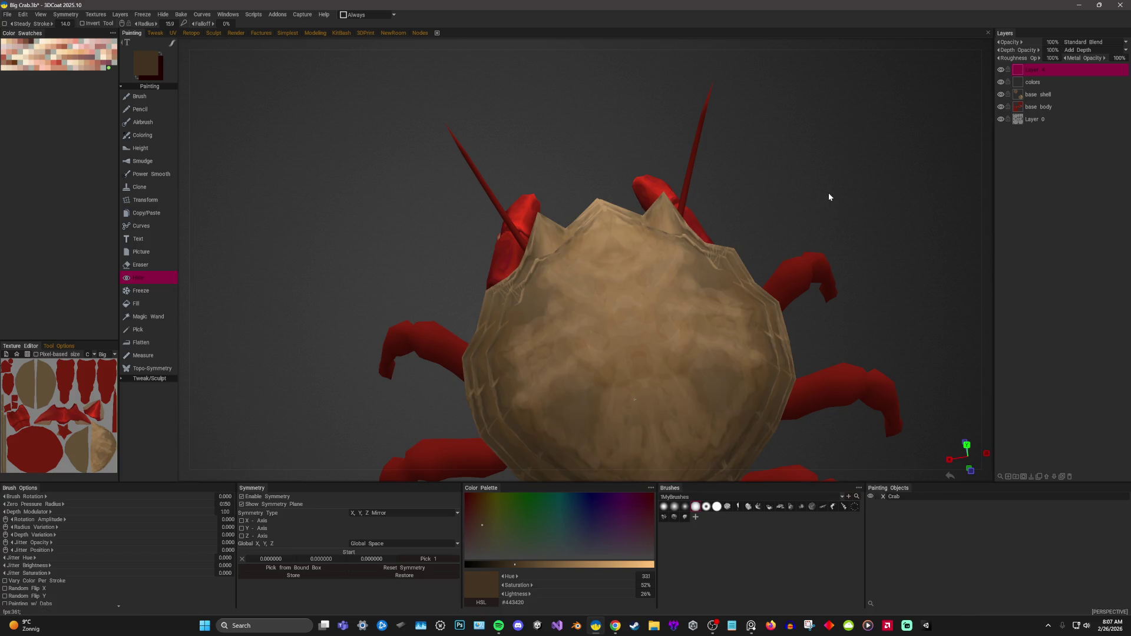
key(b)
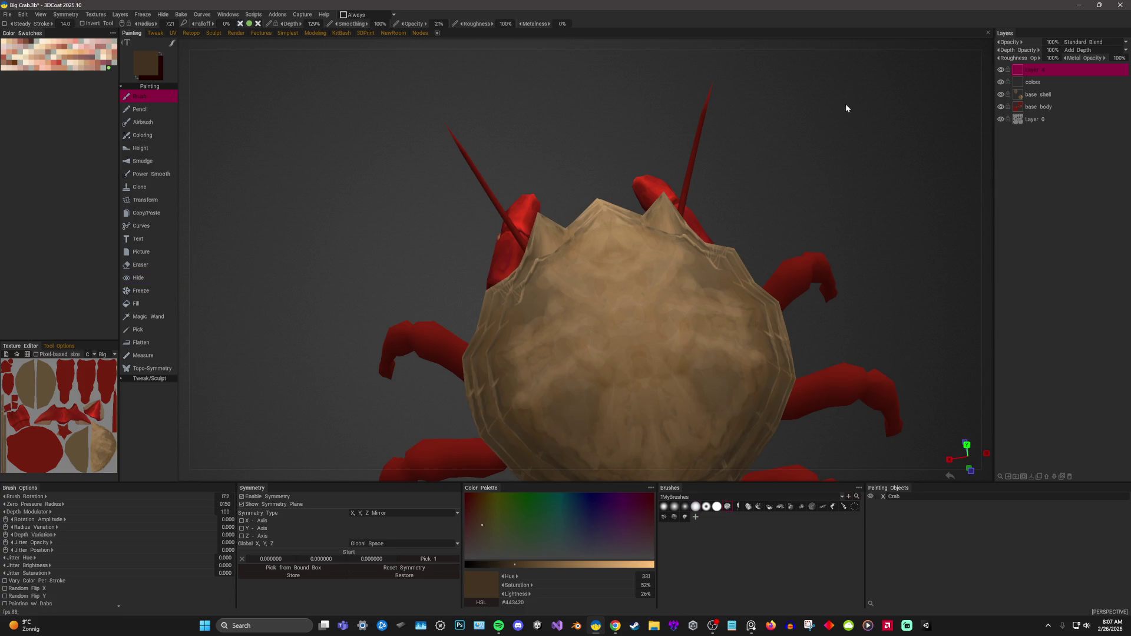
Paint darker-brown blotches with colours picked from the shell on each side and the top.
drag(846, 104, 846, 176)
key(v)
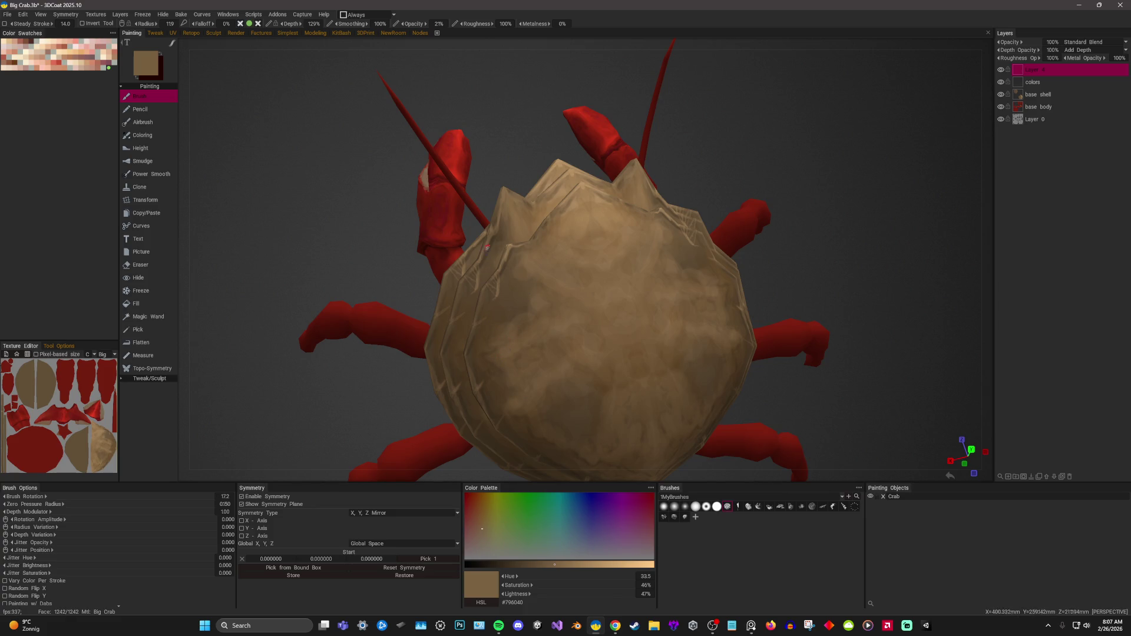
key(v)
right_drag(513, 274, 527, 279)
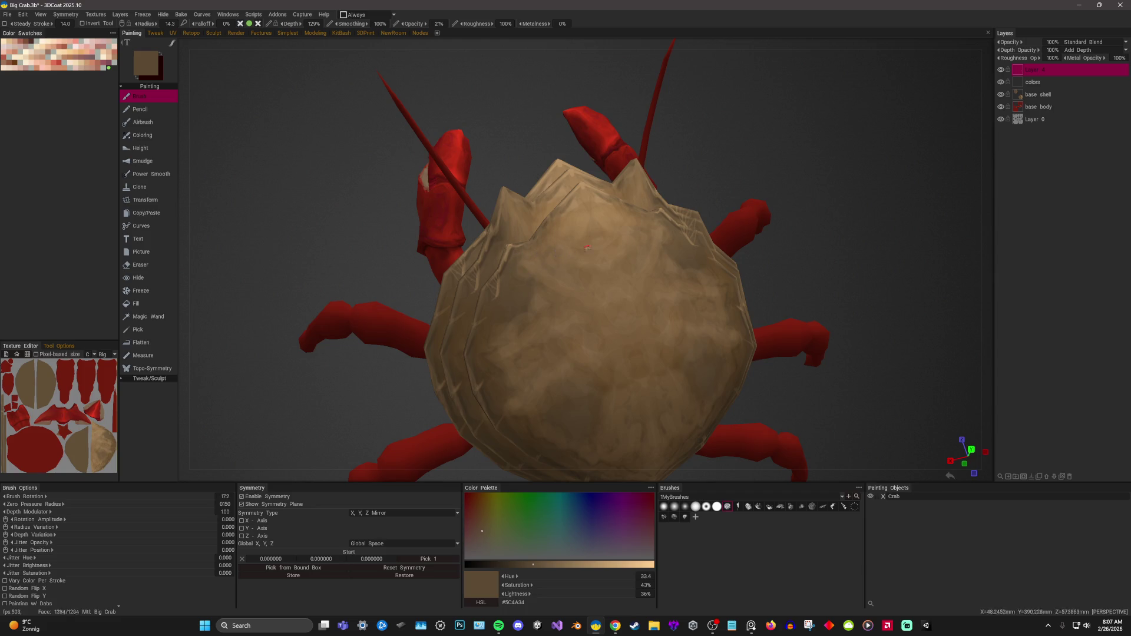
alt+drag(532, 255, 562, 249)
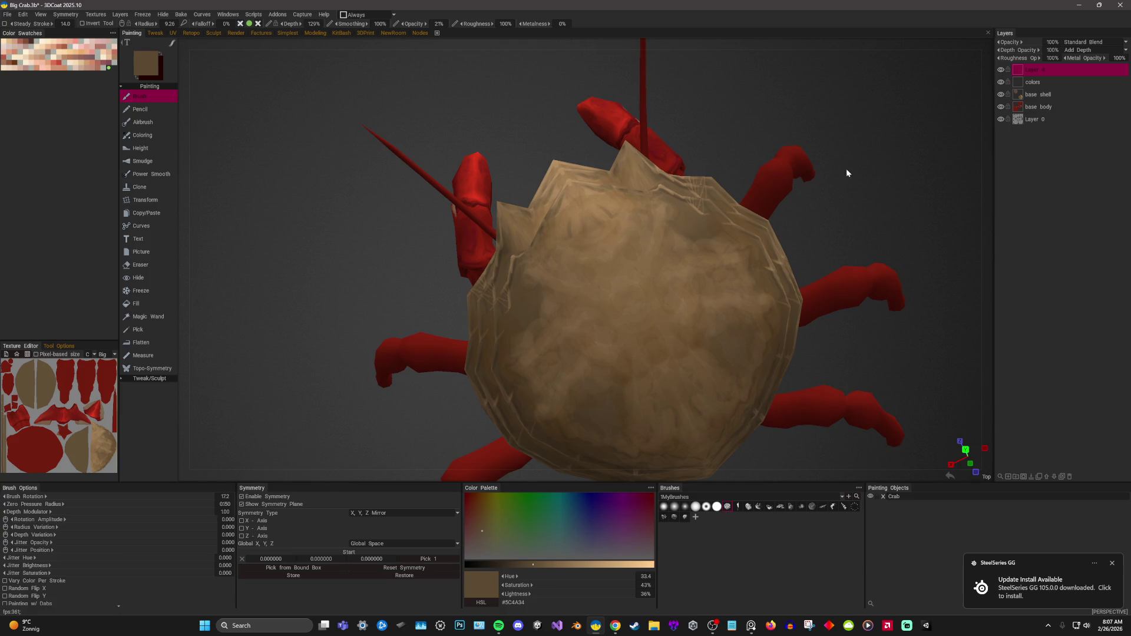
click(1111, 563)
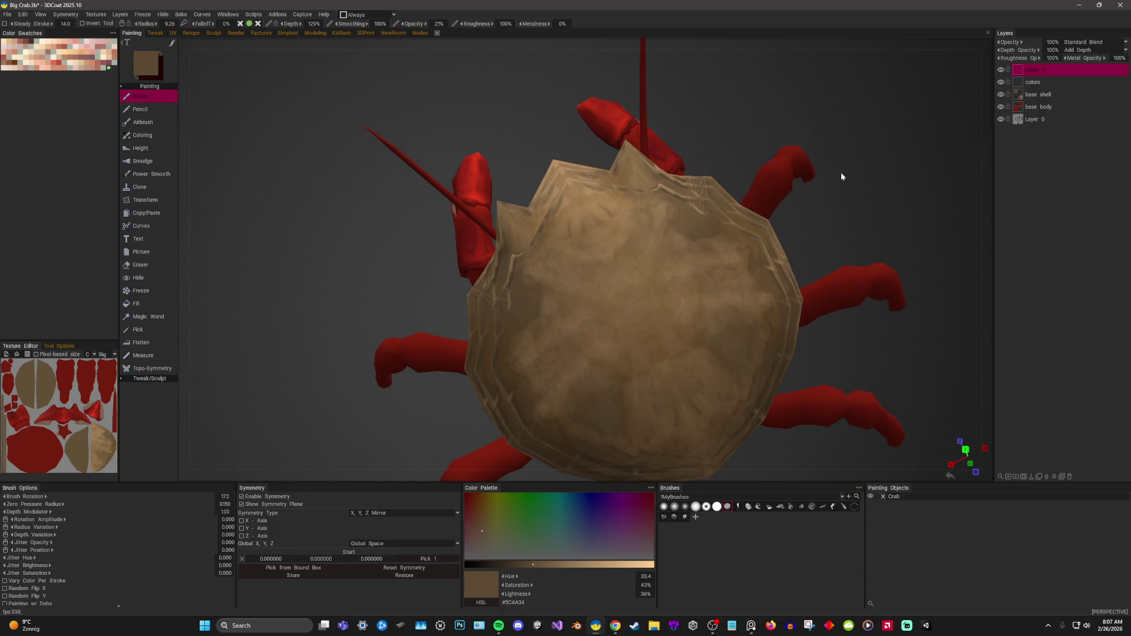
mouse_move(852, 203)
mouse_down()
mouse_move(793, 157)
mouse_move(757, 164)
mouse_up()
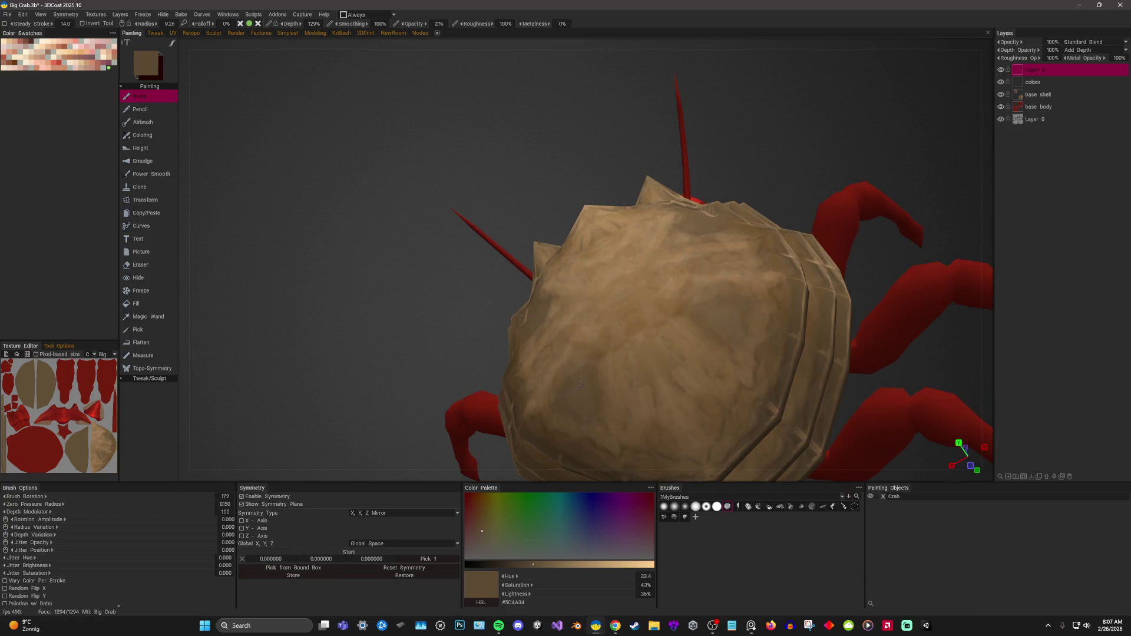
scroll(624, 375, down, 2)
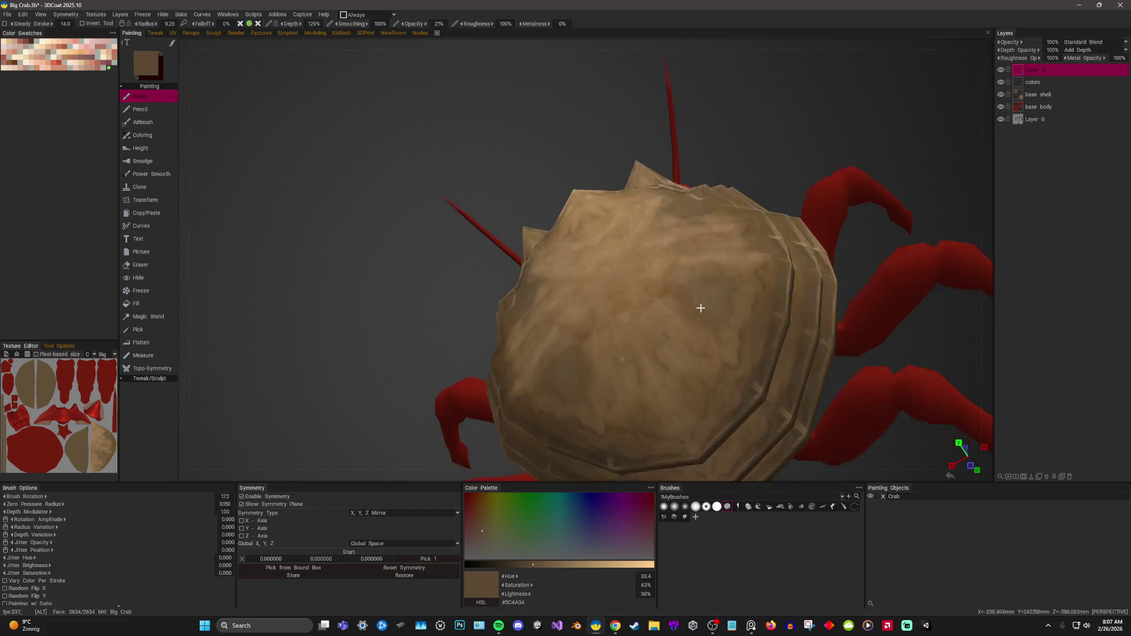
scroll(698, 309, down, 5)
mouse_move(806, 142)
mouse_down()
mouse_move(842, 192)
mouse_move(797, 257)
mouse_move(798, 222)
mouse_up()
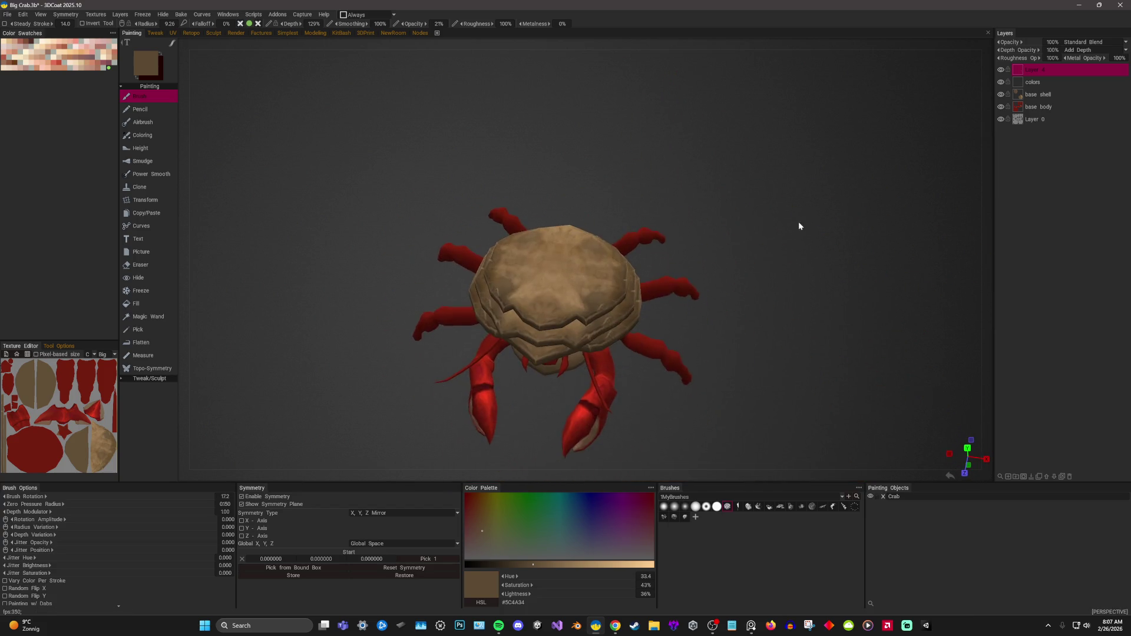
scroll(830, 271, up, 3)
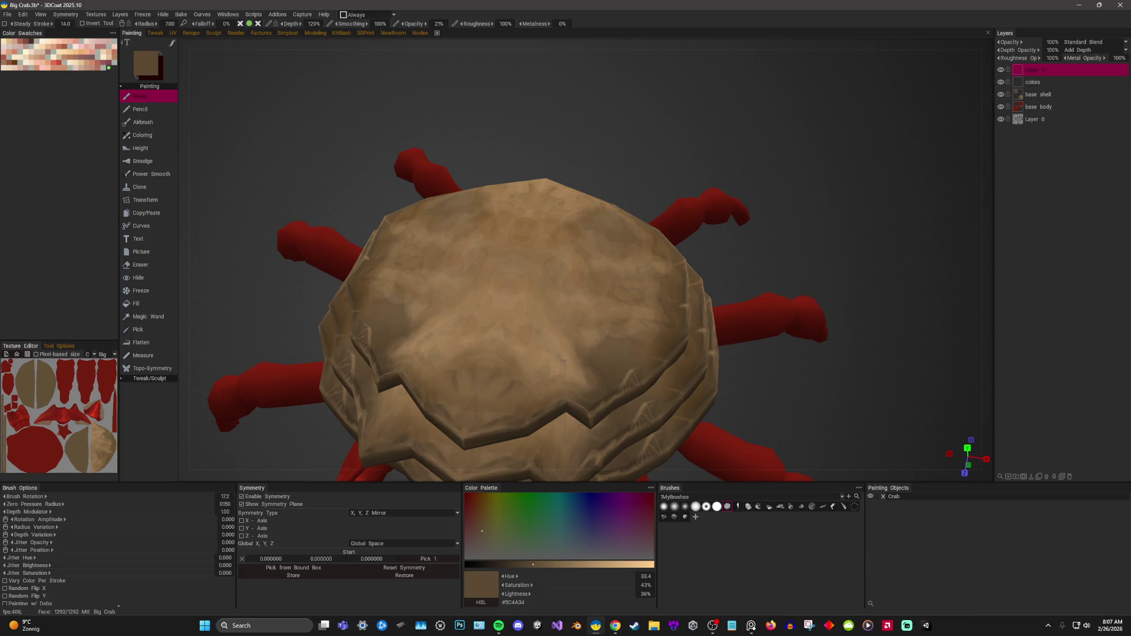
Pick a lighter tan from the shell and raise its lightness to 78% for highlights.
mouse_move(831, 178)
mouse_down()
mouse_move(862, 201)
mouse_move(650, 237)
mouse_up()
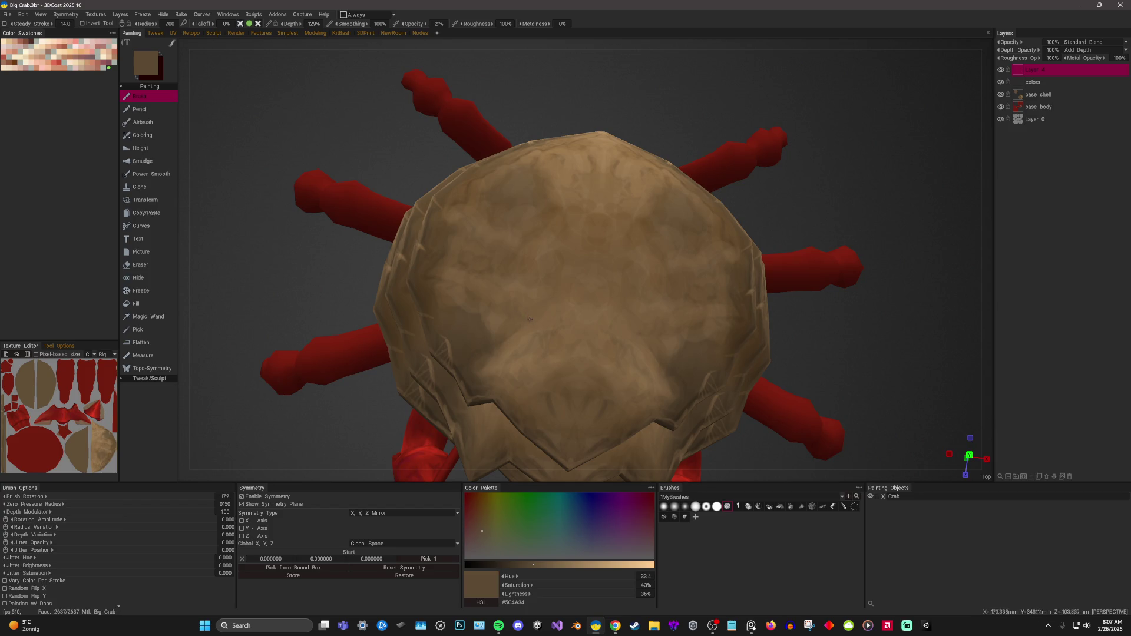
drag(766, 212, 759, 201)
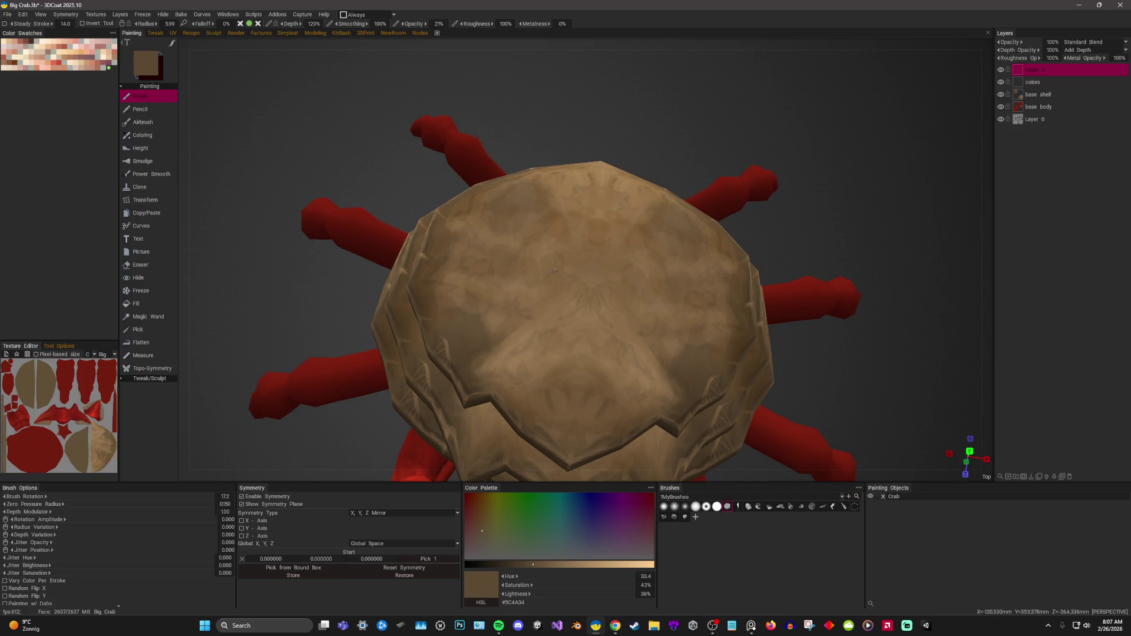
drag(793, 114, 571, 229)
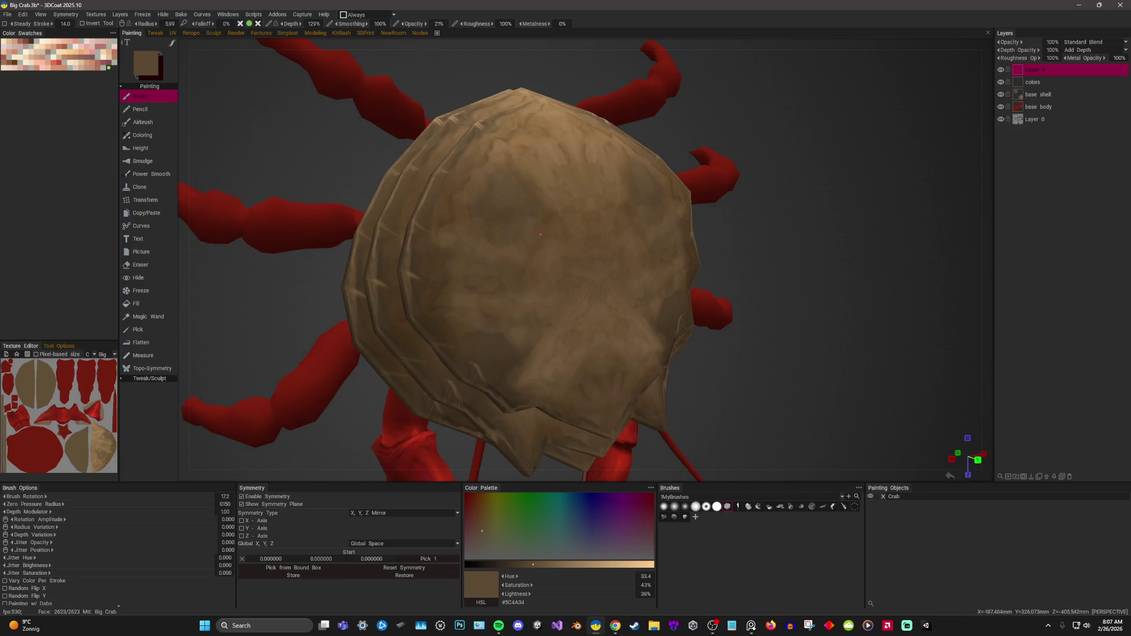
mouse_move(760, 133)
mouse_down()
mouse_move(805, 168)
mouse_move(777, 182)
mouse_up()
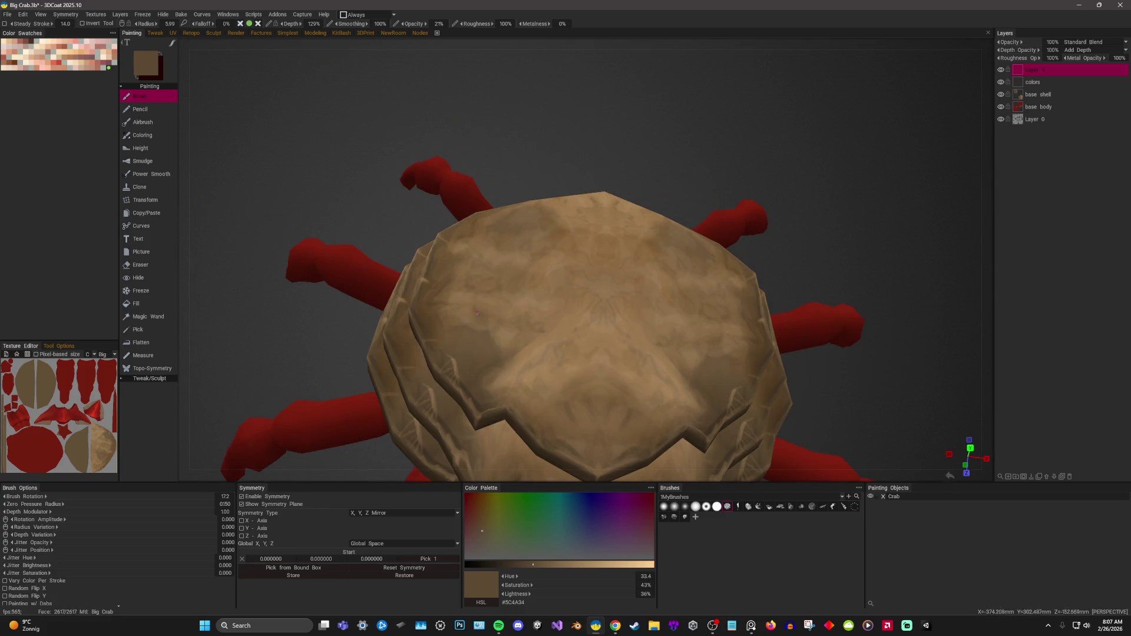
mouse_move(867, 191)
mouse_down()
mouse_move(769, 200)
mouse_move(764, 256)
mouse_up()
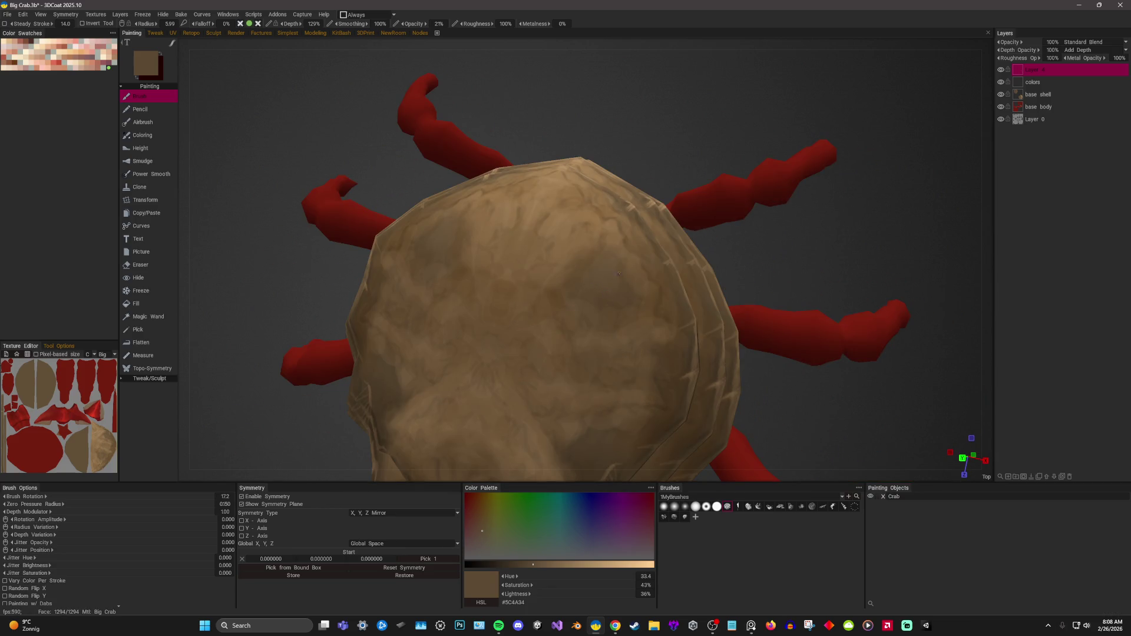
mouse_move(871, 221)
mouse_down()
mouse_move(839, 222)
mouse_move(835, 210)
mouse_move(756, 228)
mouse_up()
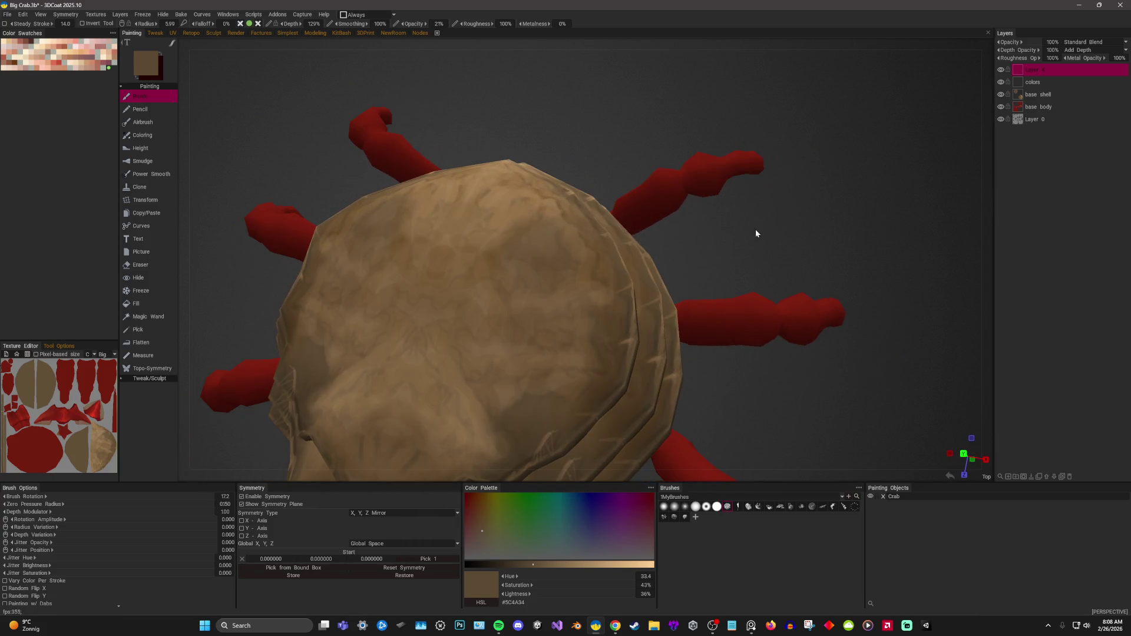
key(v)
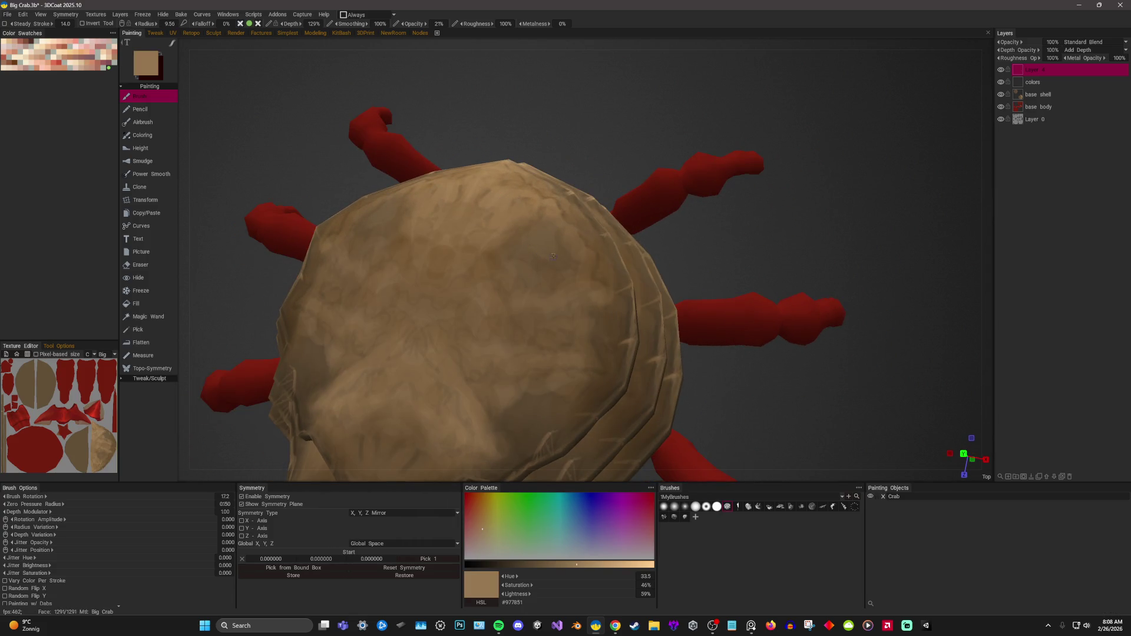
drag(831, 190, 548, 308)
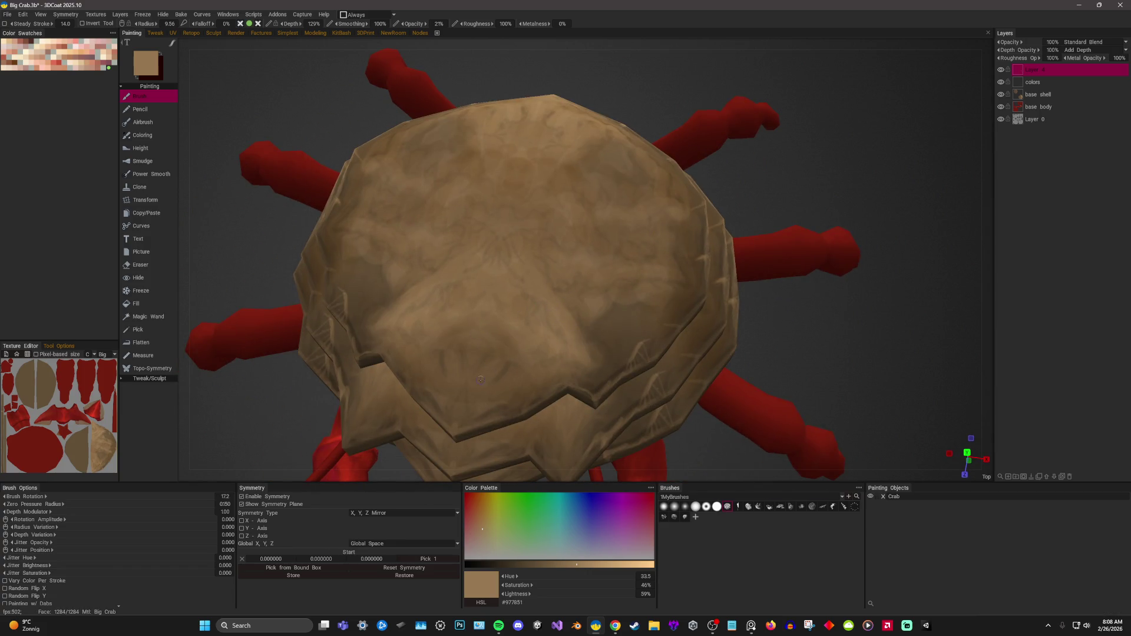
key(v)
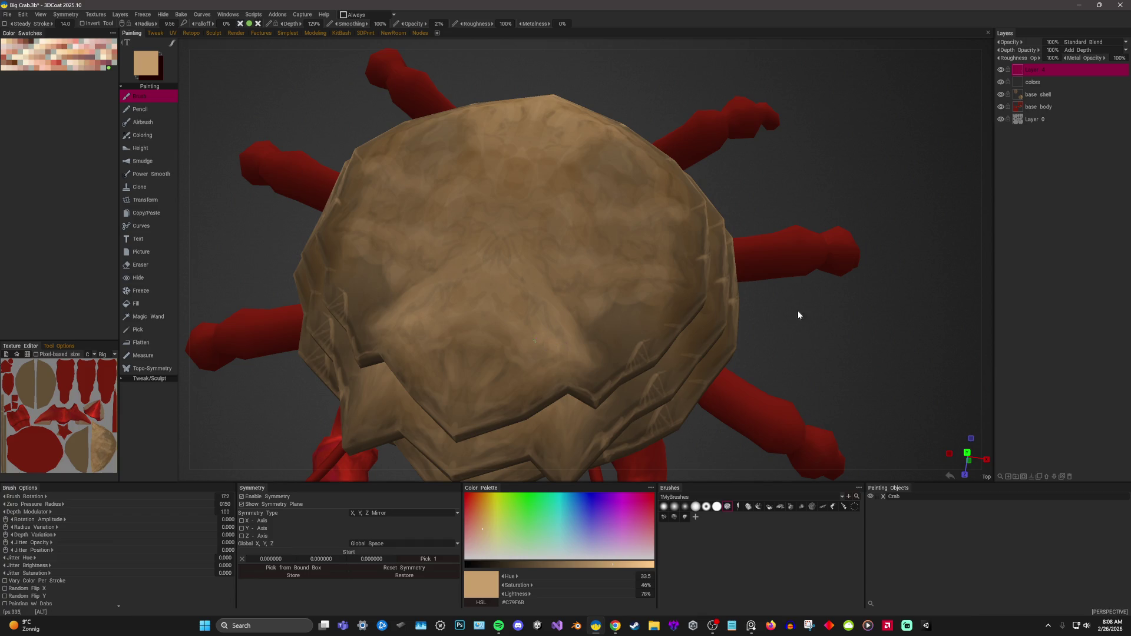
Sample the shell brown, darken it to a deep brown and paint darker patches on the top.
drag(798, 311, 787, 283)
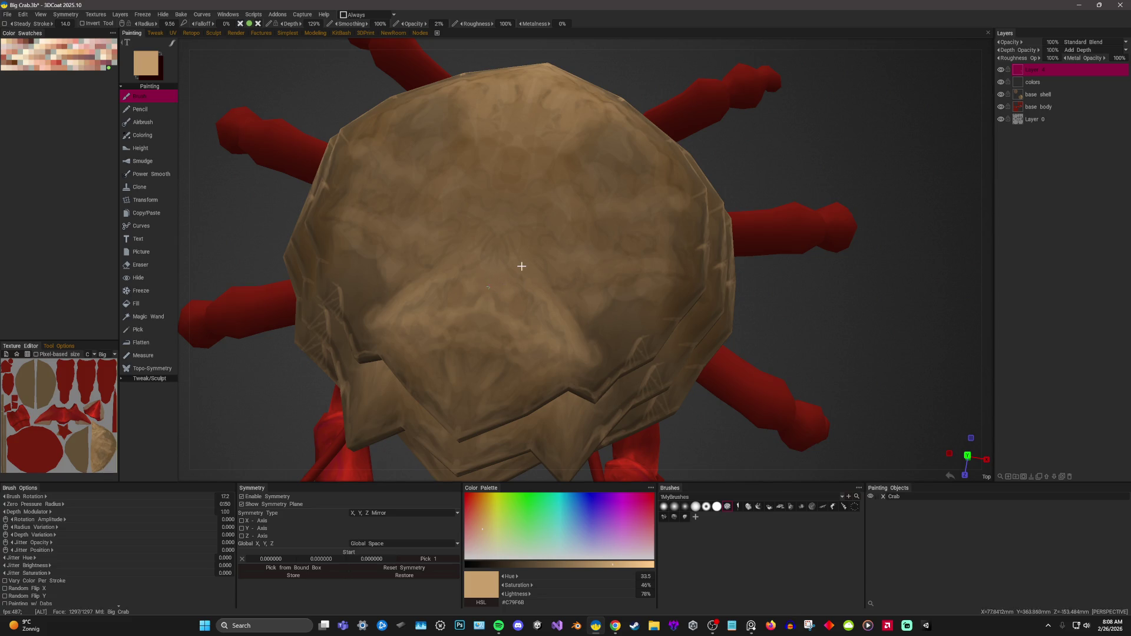
scroll(526, 269, up, 2)
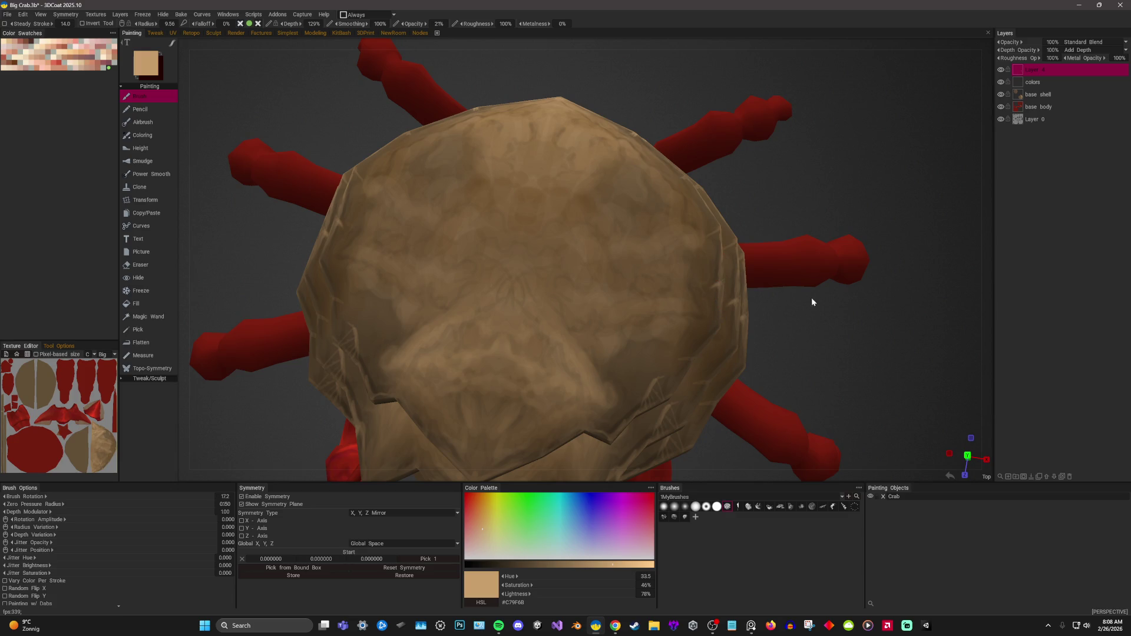
mouse_move(827, 360)
mouse_down()
mouse_move(774, 324)
mouse_move(841, 331)
mouse_up()
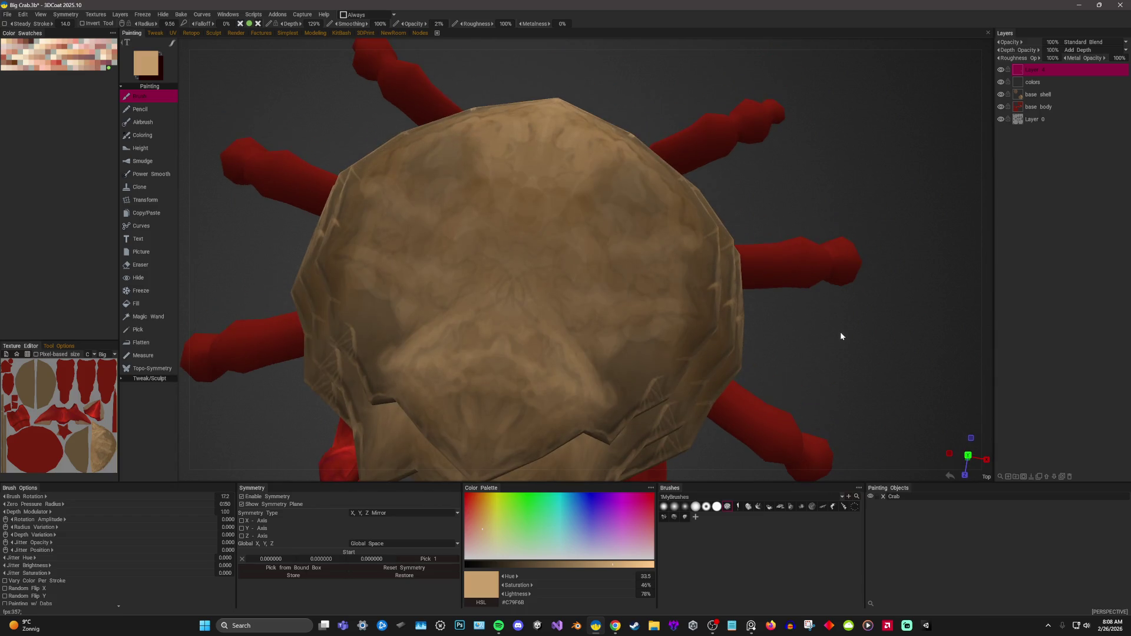
key(v)
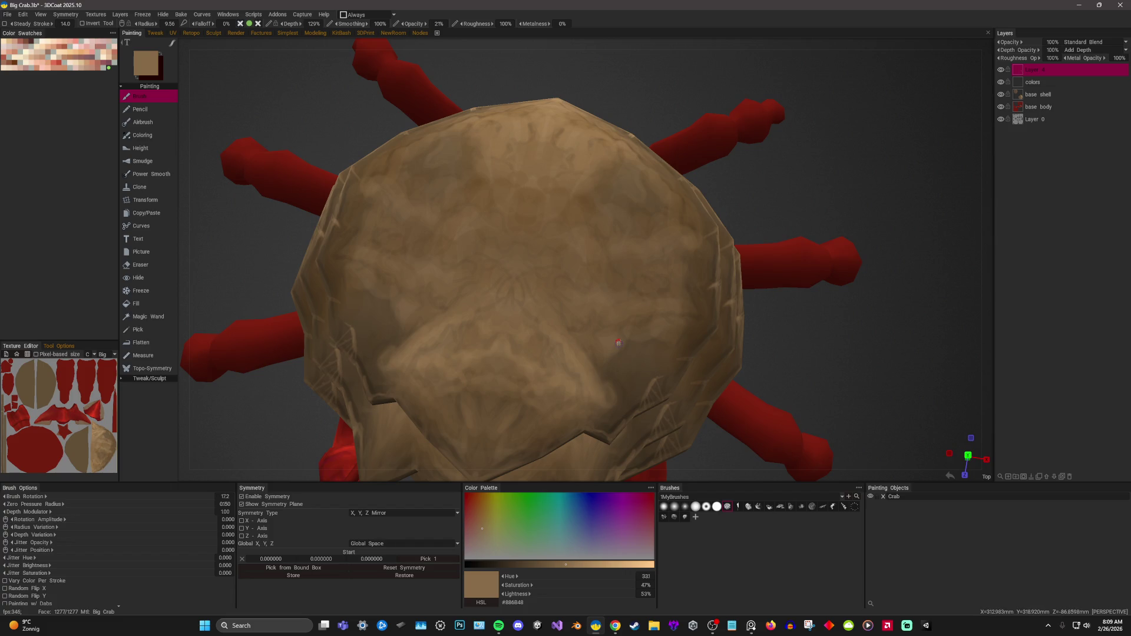
mouse_move(840, 179)
mouse_down()
mouse_move(871, 182)
mouse_move(796, 223)
mouse_up()
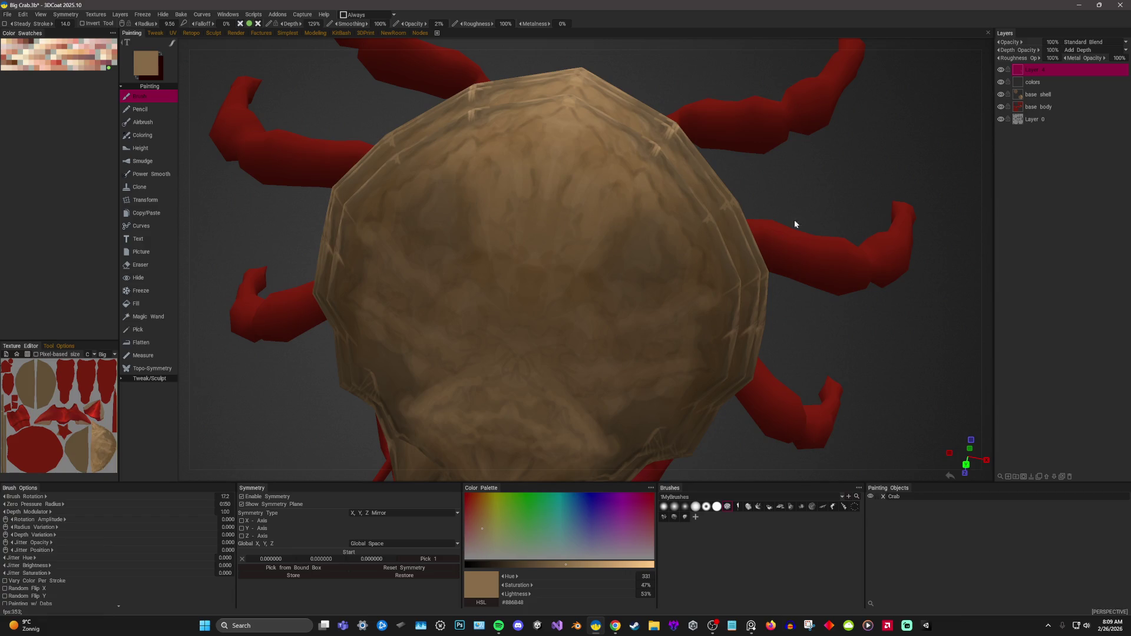
drag(841, 168, 862, 160)
click(528, 564)
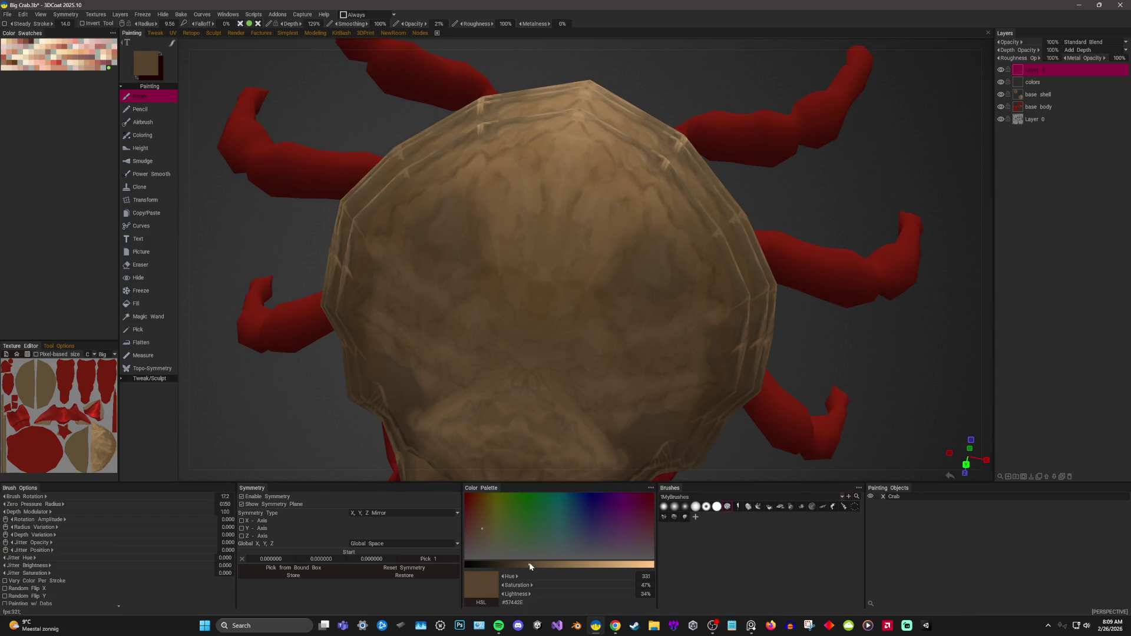
mouse_move(915, 361)
mouse_down()
mouse_move(908, 343)
mouse_move(896, 354)
mouse_up()
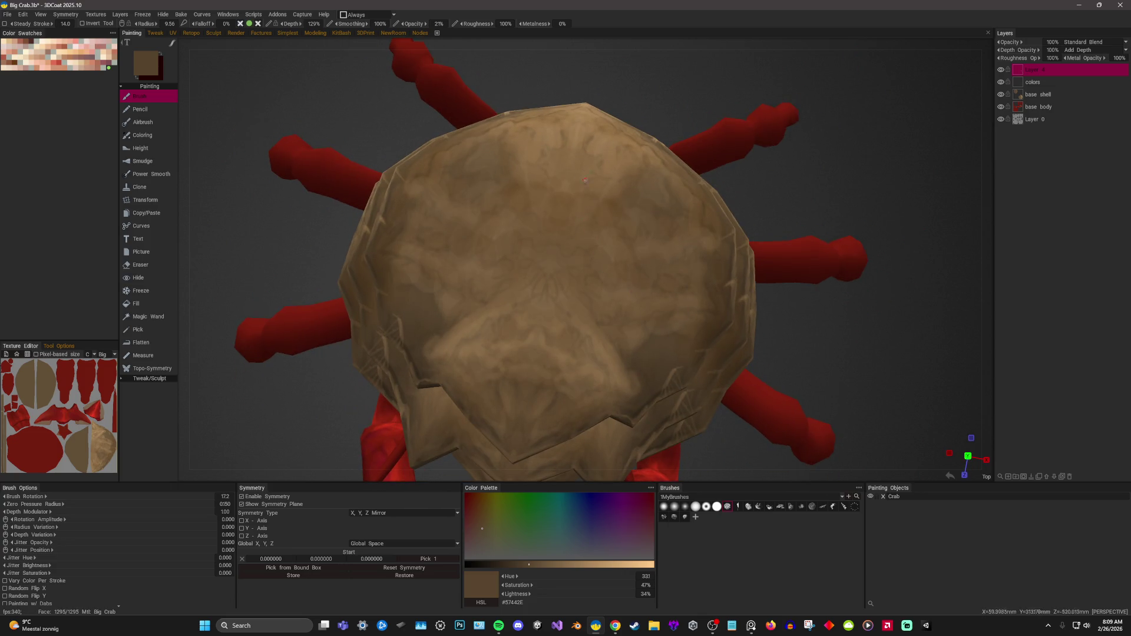
Lighten the colour through mid brown to pale tan and paint highlights across the shell top.
key(v)
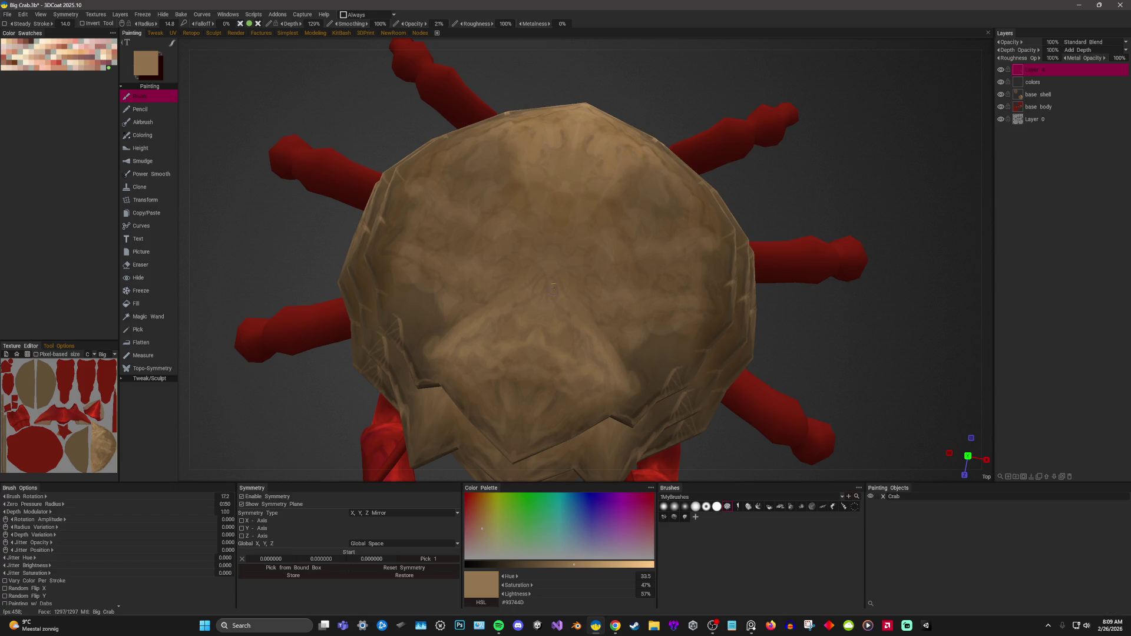
key(v)
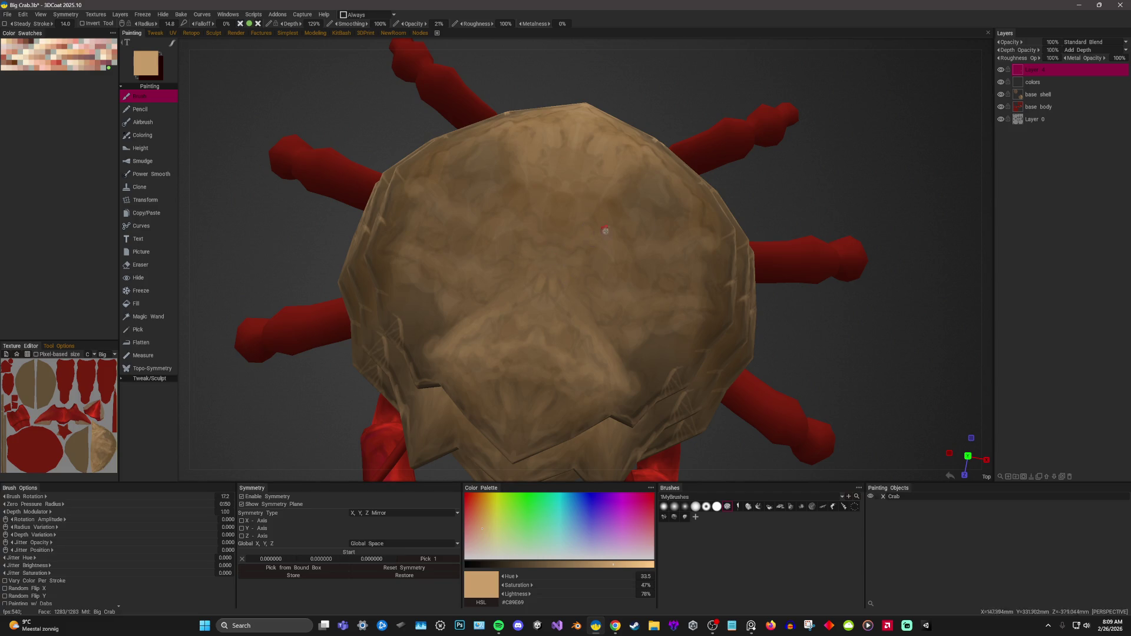
drag(822, 167, 780, 187)
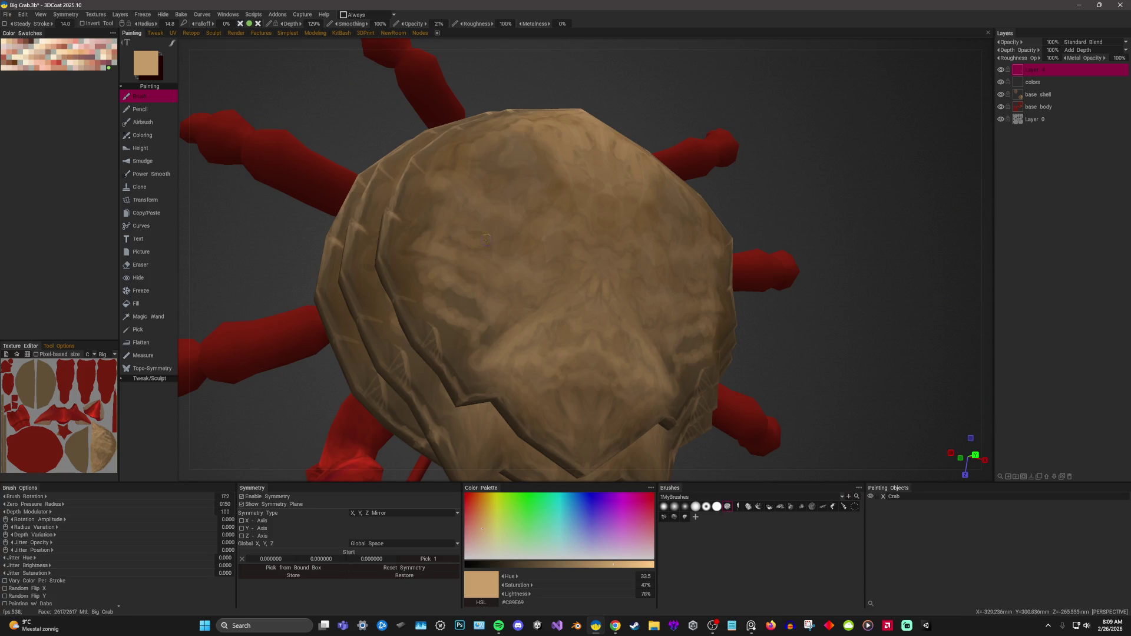
mouse_move(490, 196)
right_down()
mouse_move(874, 174)
mouse_move(507, 247)
right_up()
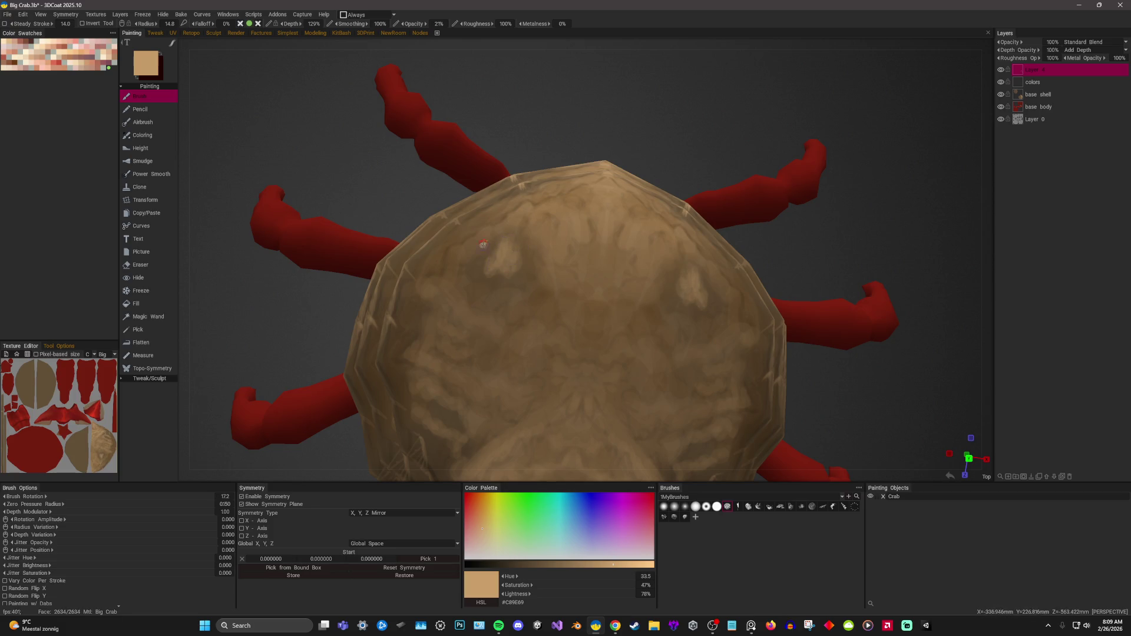
right_drag(483, 243, 564, 105)
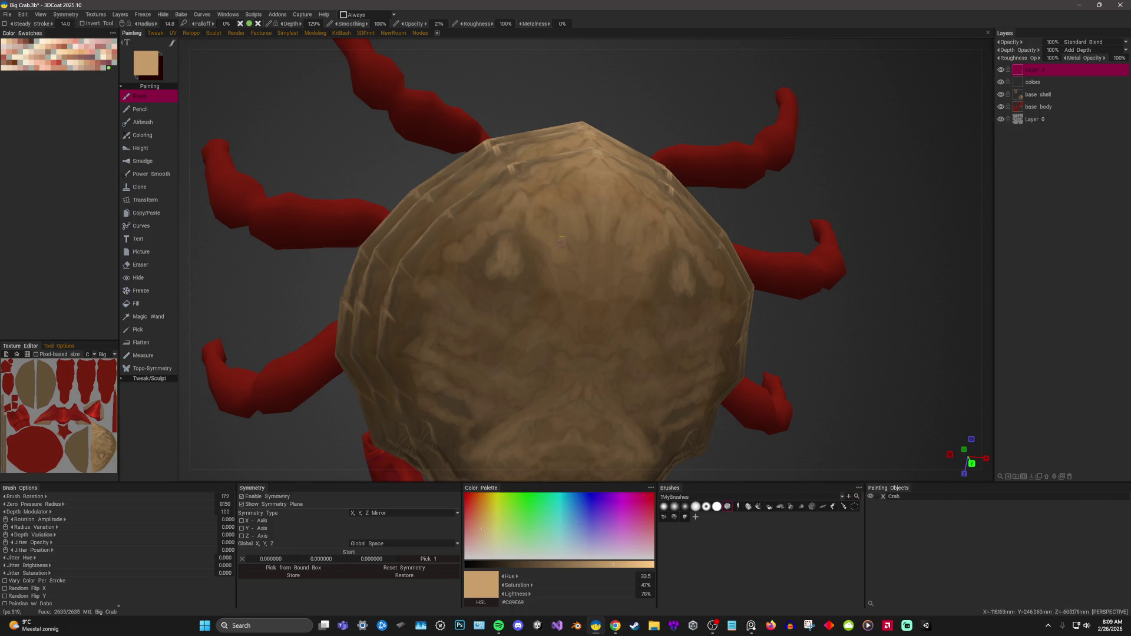
drag(796, 203, 834, 181)
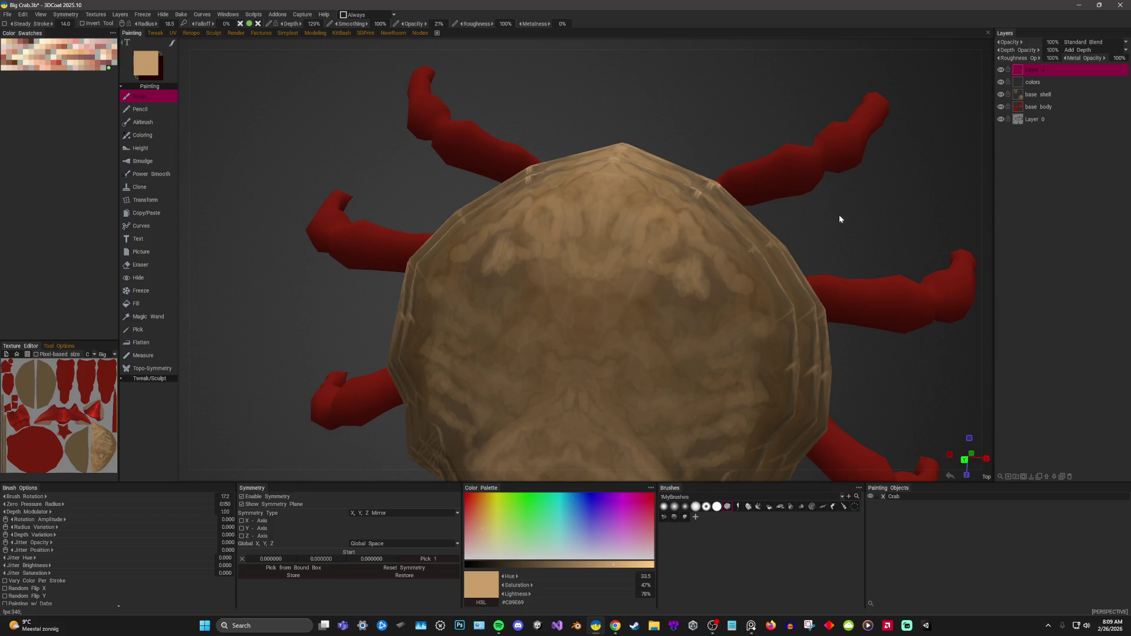
scroll(840, 219, up, 1)
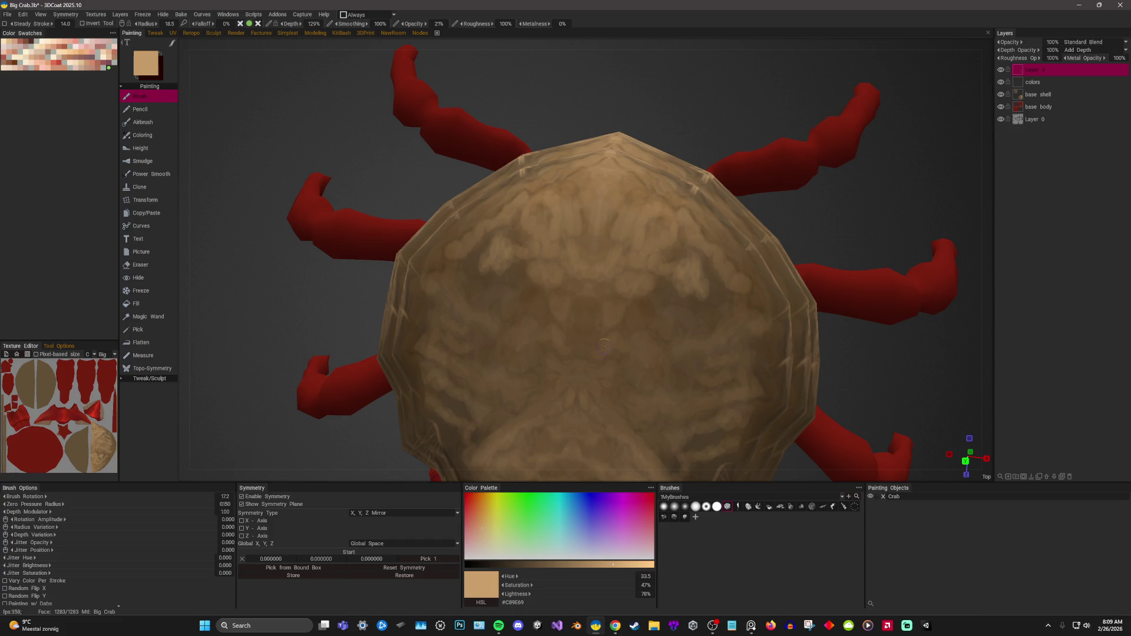
Orbit all around the shell and snap to a top view to inspect the mottling.
alt+drag(677, 326, 578, 297)
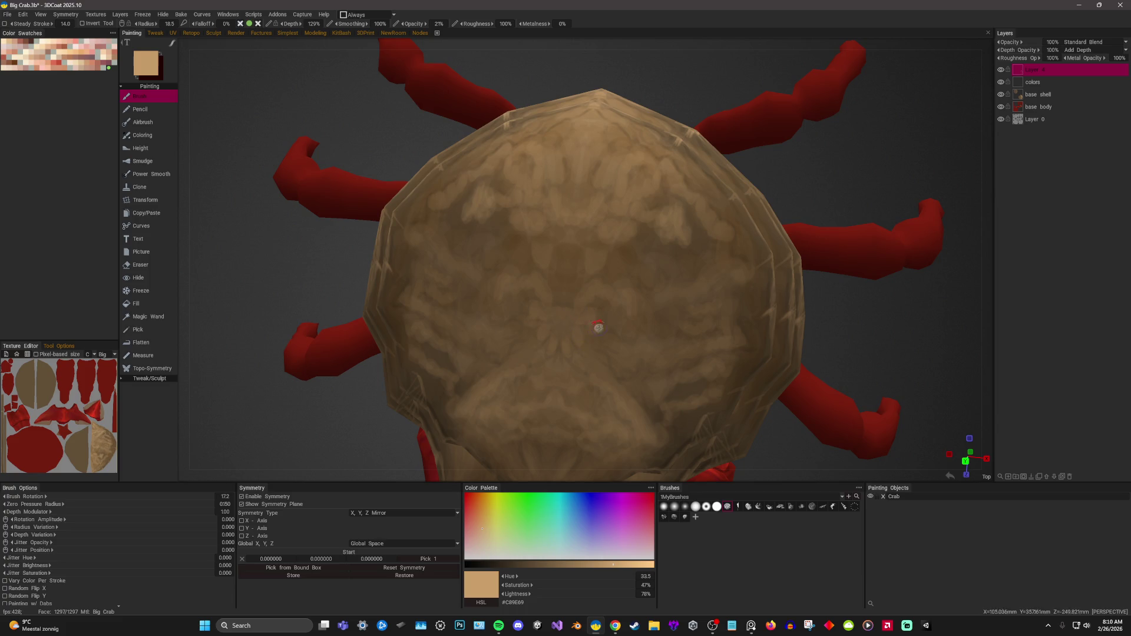
drag(894, 334, 893, 327)
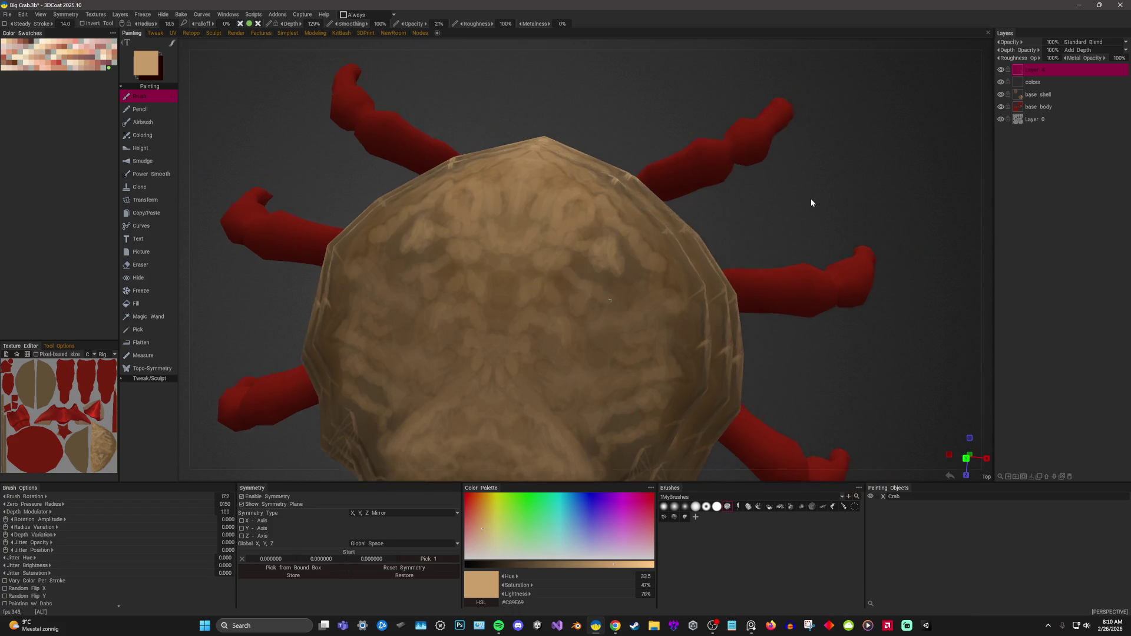
drag(814, 202, 639, 277)
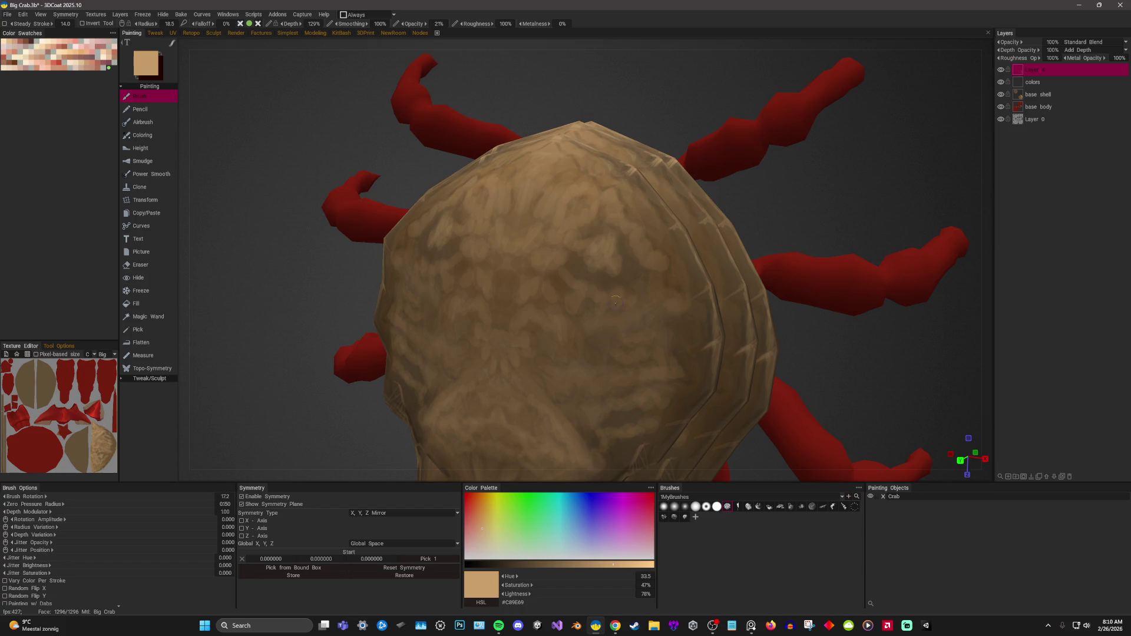
drag(767, 221, 636, 302)
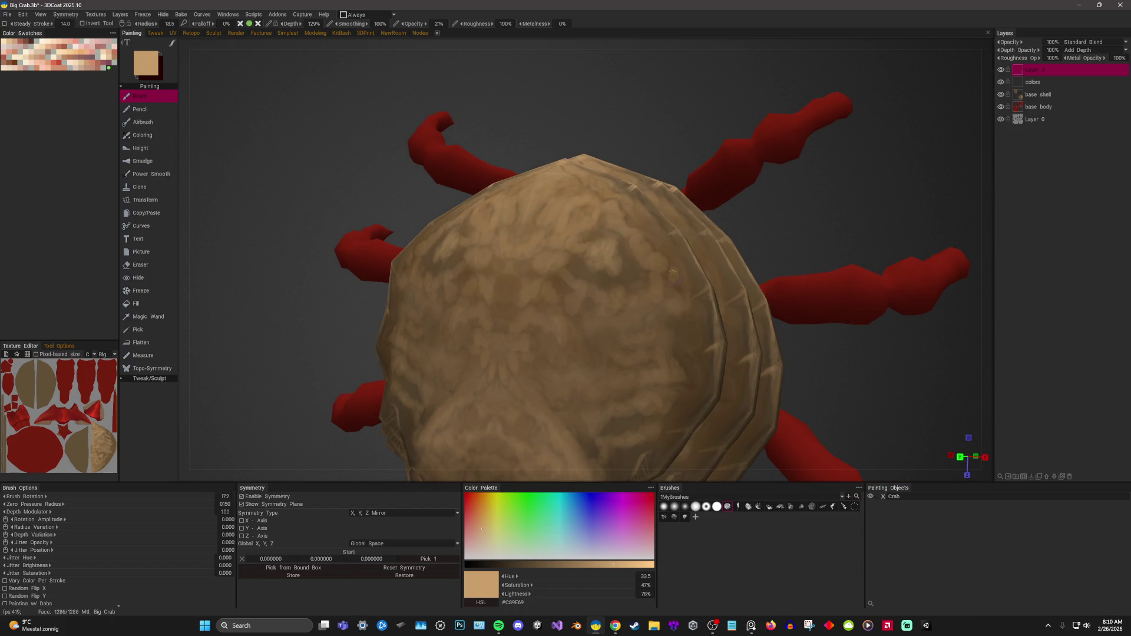
drag(822, 212, 673, 261)
drag(829, 211, 646, 206)
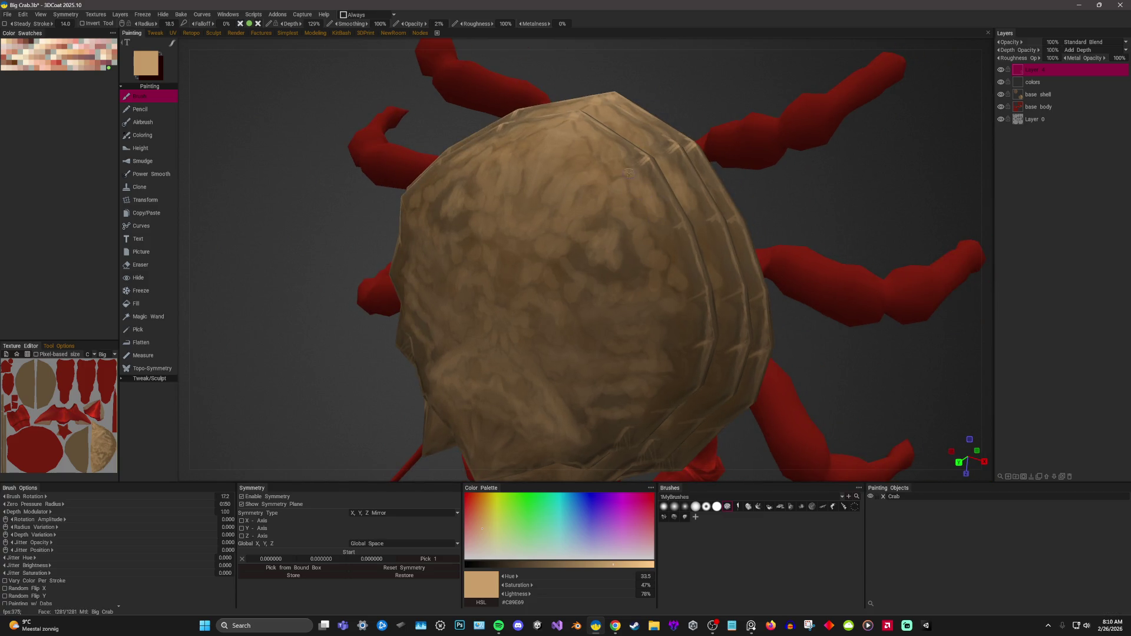
scroll(810, 164, down, 2)
mouse_move(826, 193)
shift+mouse_down()
mouse_move(852, 165)
mouse_move(870, 200)
shift+mouse_up()
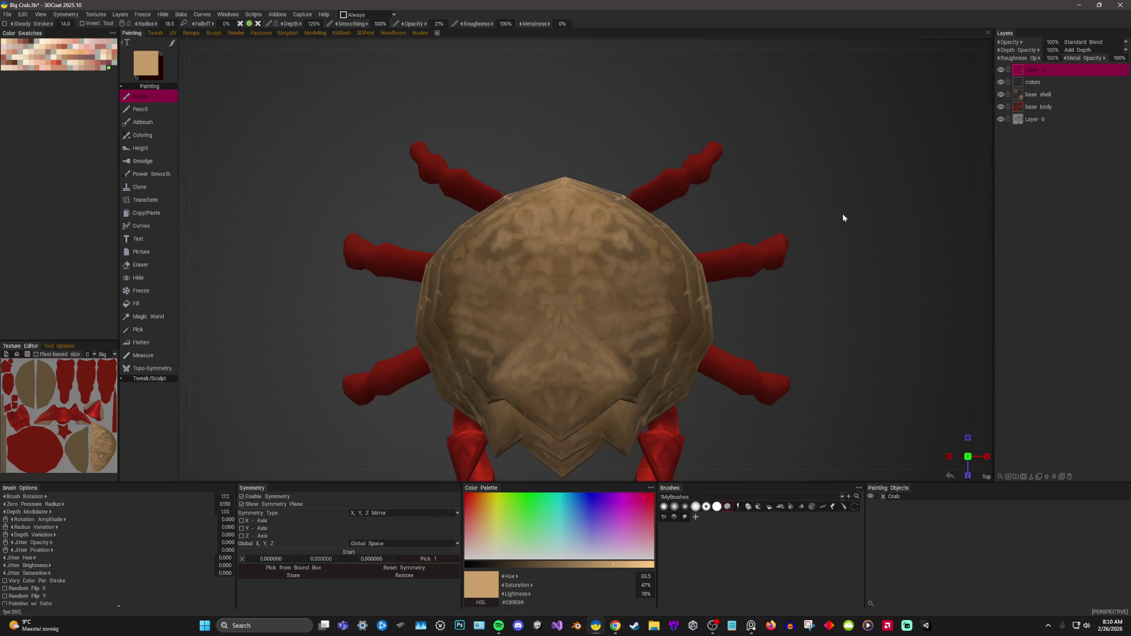
mouse_move(874, 271)
mouse_down()
mouse_move(897, 233)
mouse_move(864, 208)
mouse_up()
scroll(898, 232, up, 3)
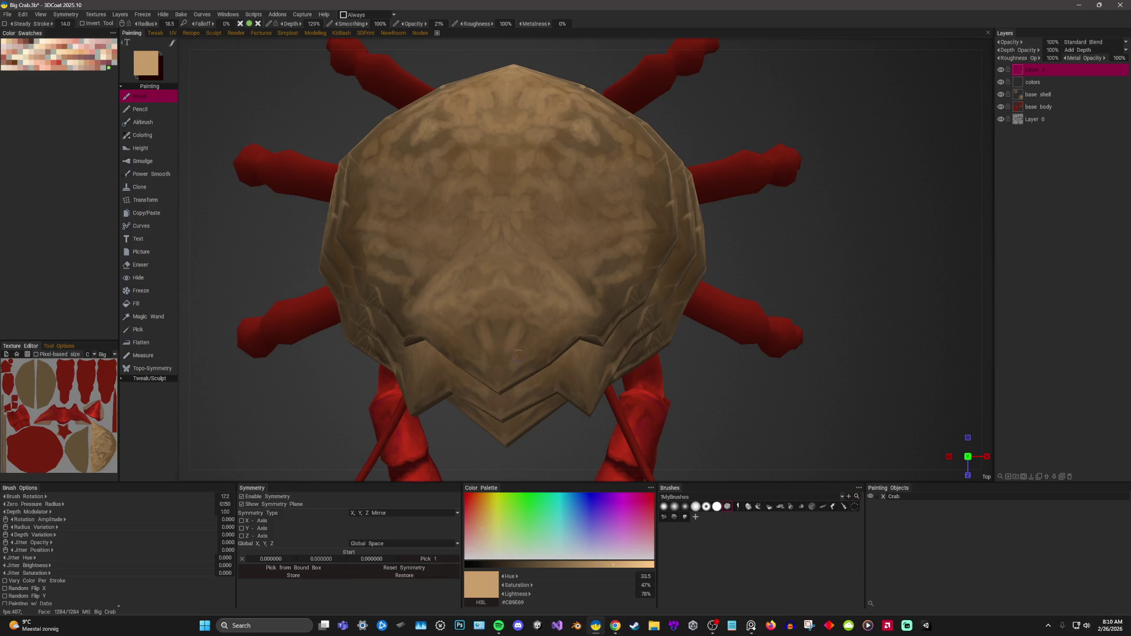
Dab a little pale tan on the shell front, then switch the colour back to a mid brown.
click(532, 341)
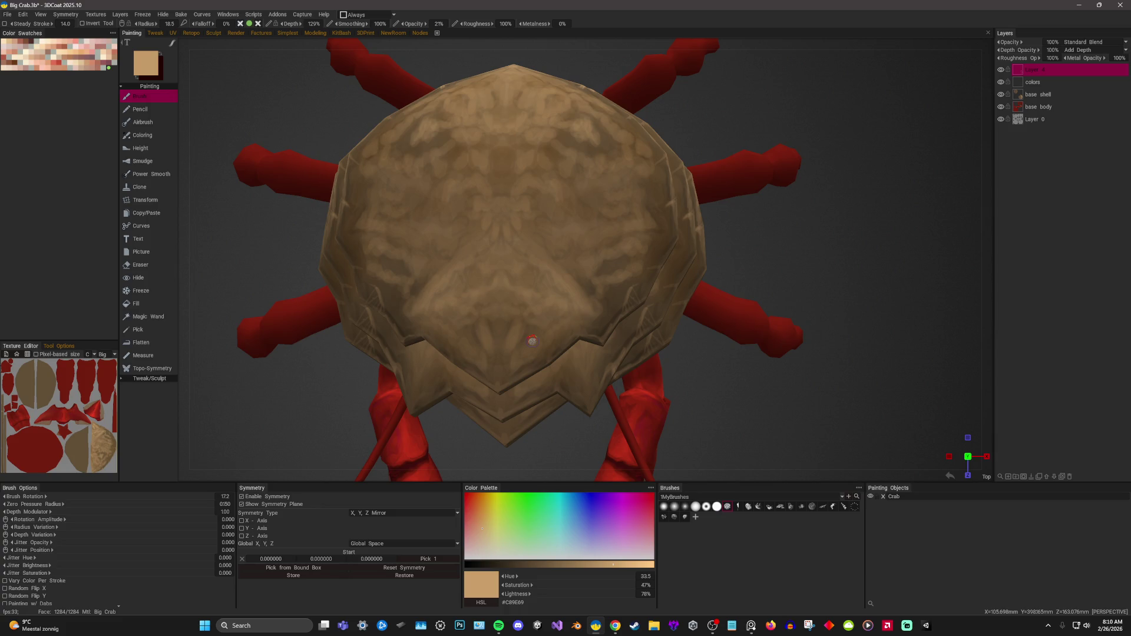
drag(789, 225, 749, 259)
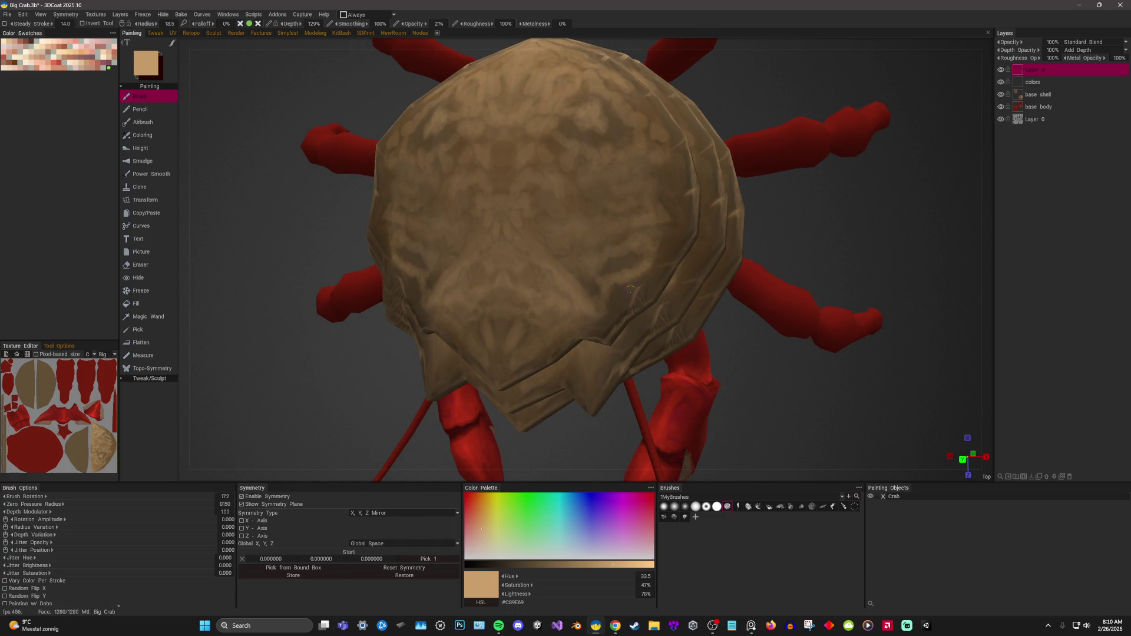
mouse_move(760, 256)
mouse_down()
mouse_move(813, 239)
mouse_move(593, 312)
mouse_up()
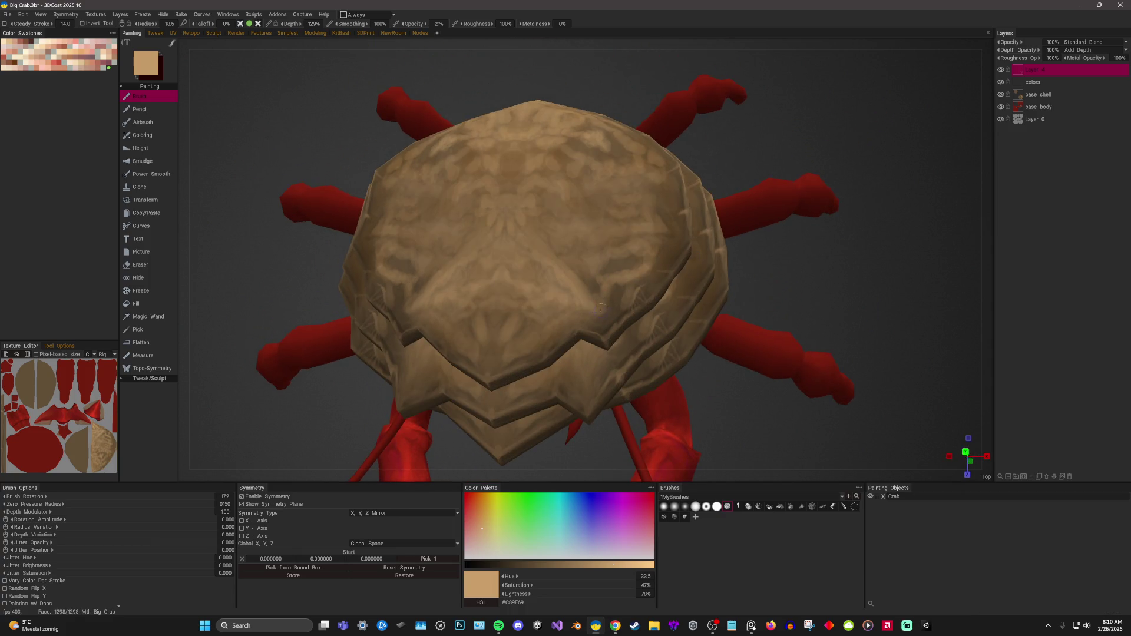
drag(784, 270, 555, 298)
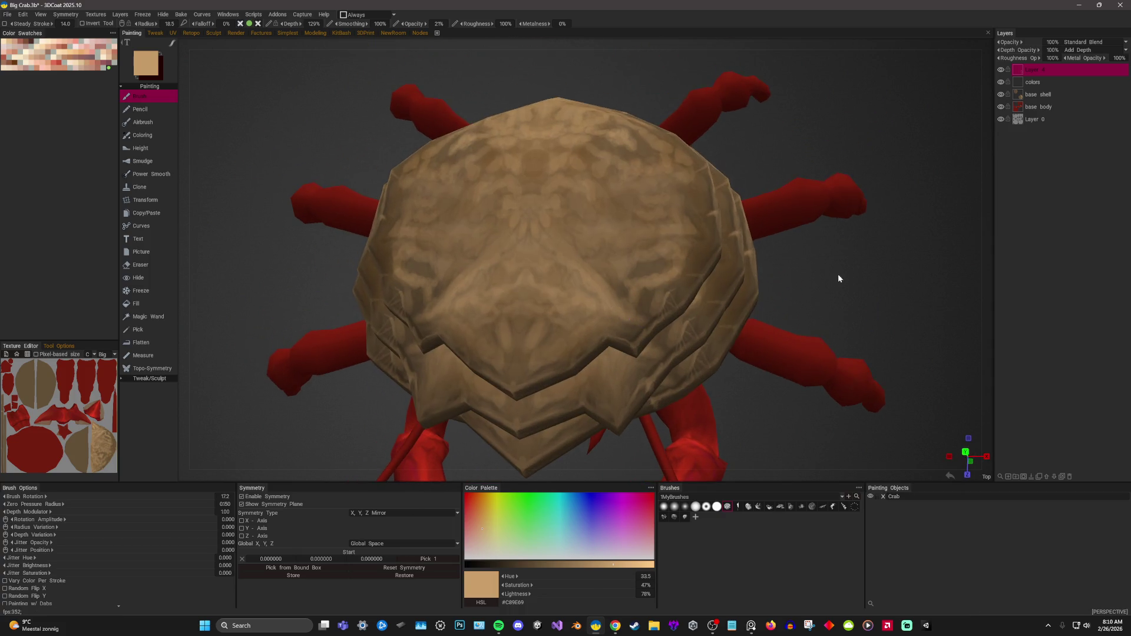
mouse_move(845, 304)
mouse_down()
mouse_move(666, 354)
mouse_move(680, 298)
mouse_up()
key(v)
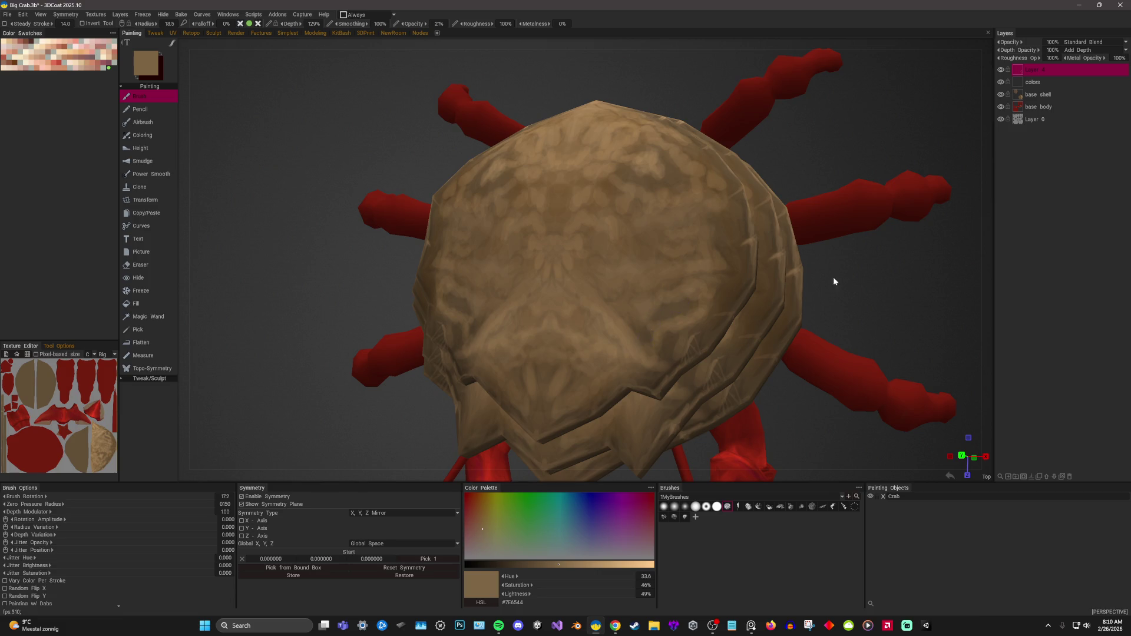
Alternate lighter and darker brown shades while painting vein-like mottling over the shell top.
drag(833, 277, 874, 271)
key(v)
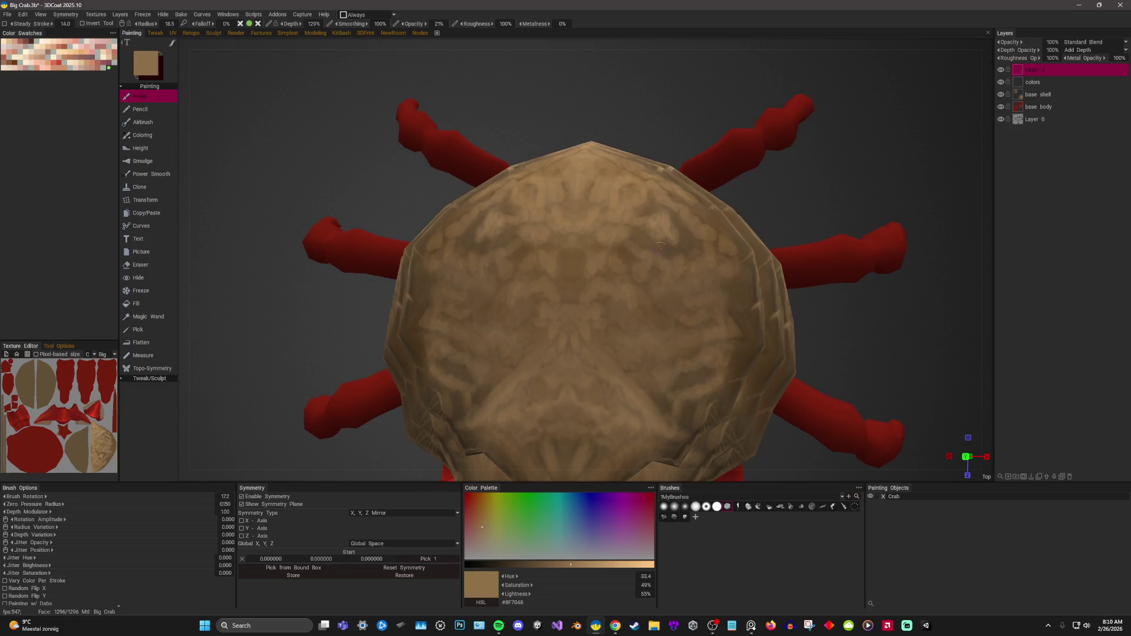
key(v)
middle_drag(661, 246, 599, 215)
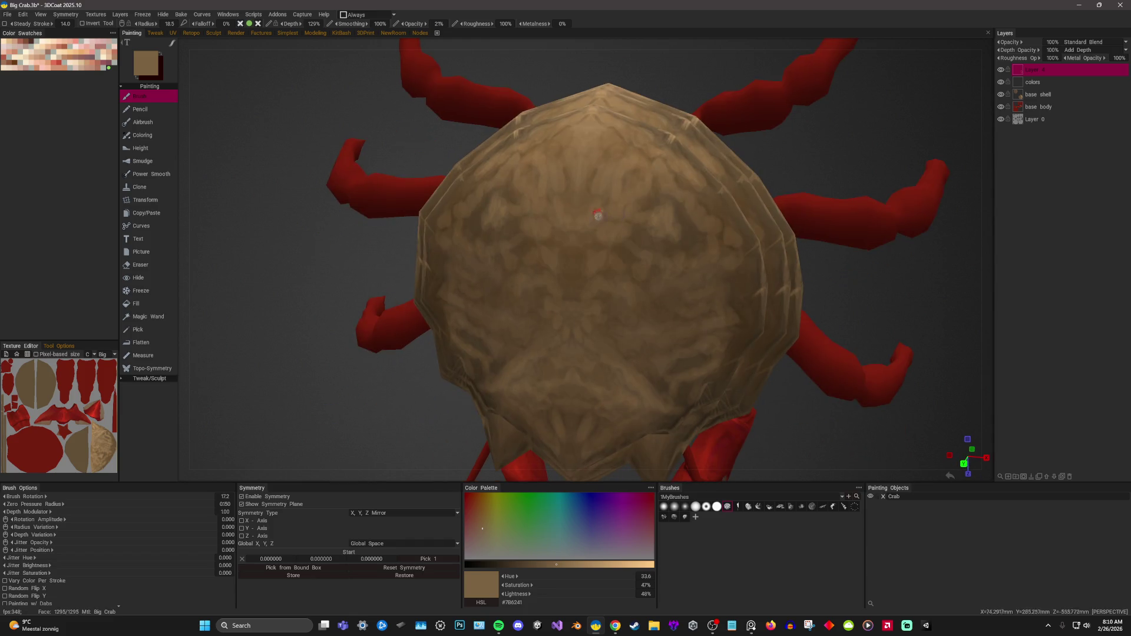
key(v)
middle_drag(857, 151, 849, 147)
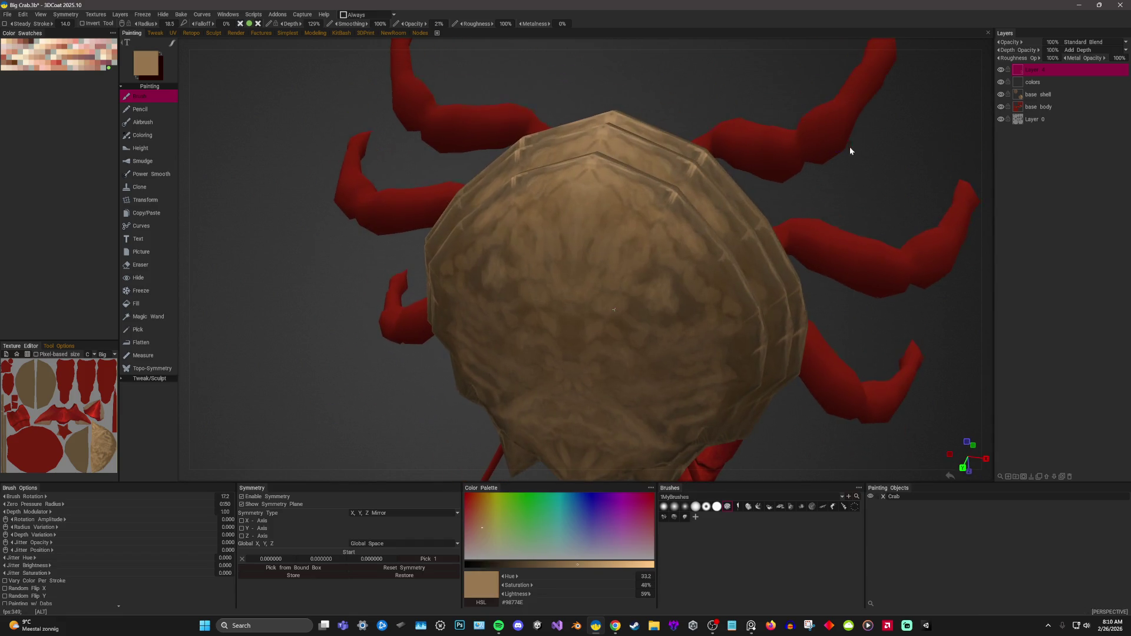
key(v)
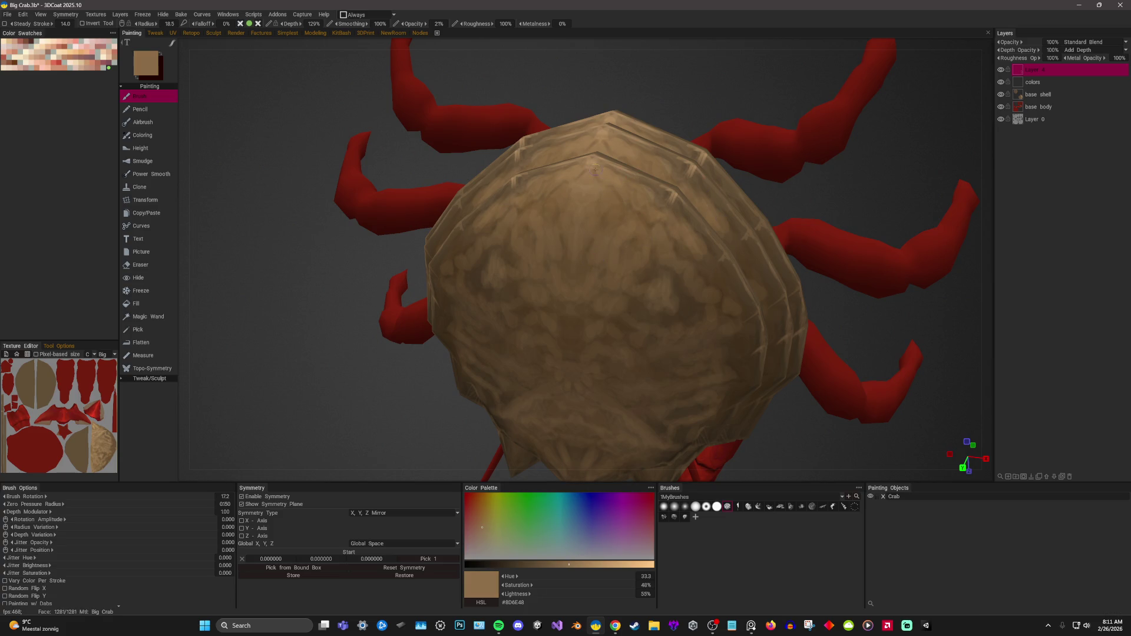
middle_drag(779, 177, 815, 180)
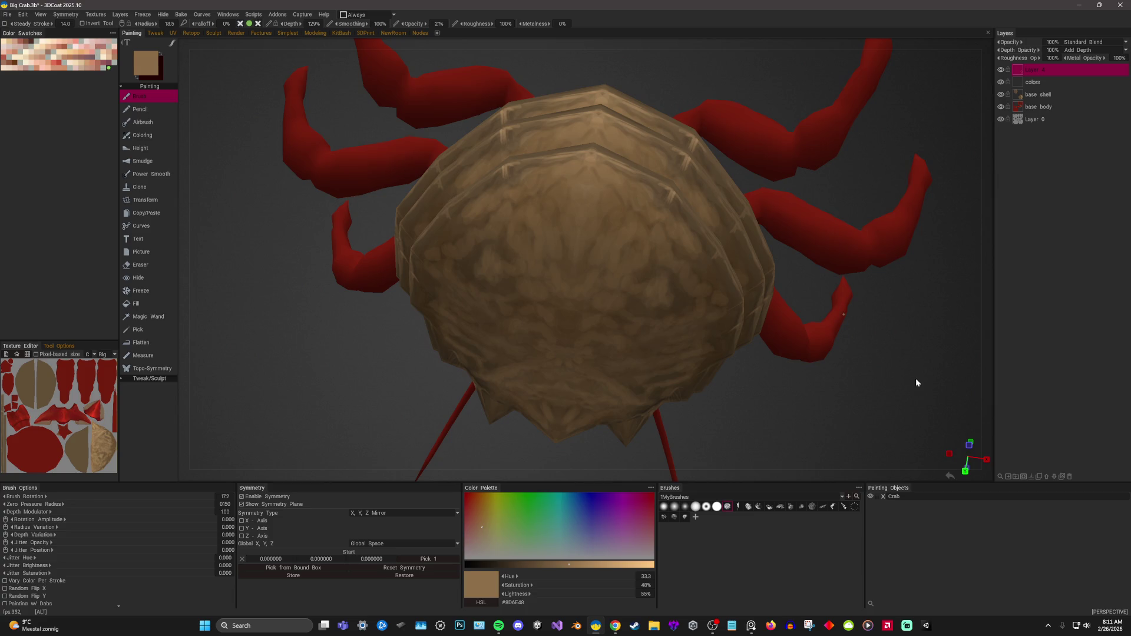
key(KP_8)
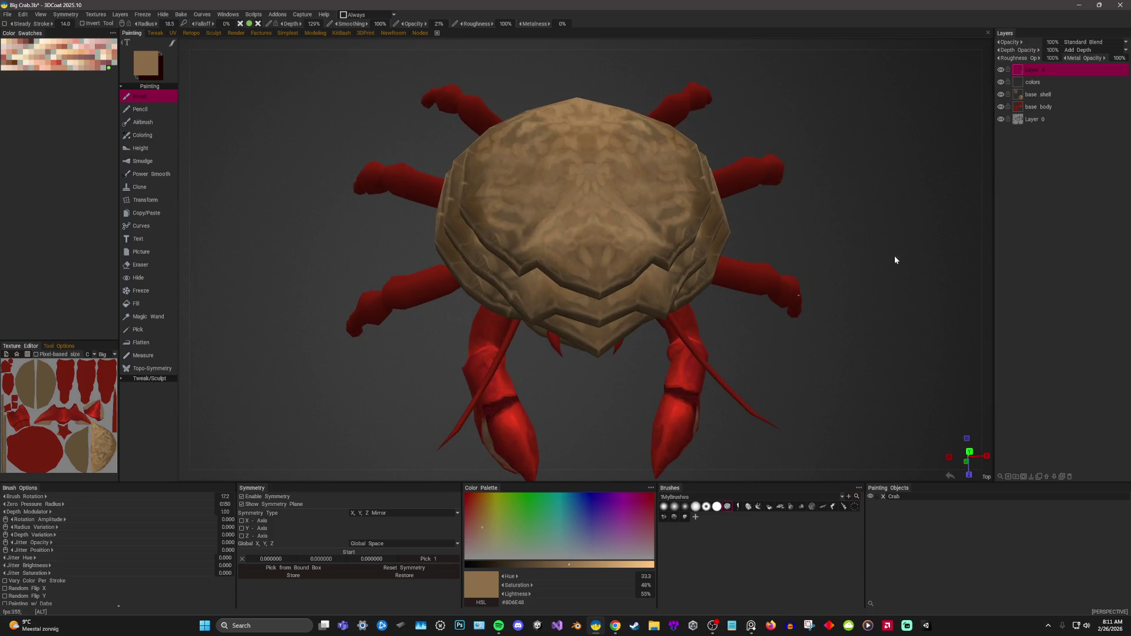
scroll(895, 259, up, 3)
Settle on a mid-brown picked from the shell and raise the brush opacity from 21% to 52%.
drag(897, 276, 516, 295)
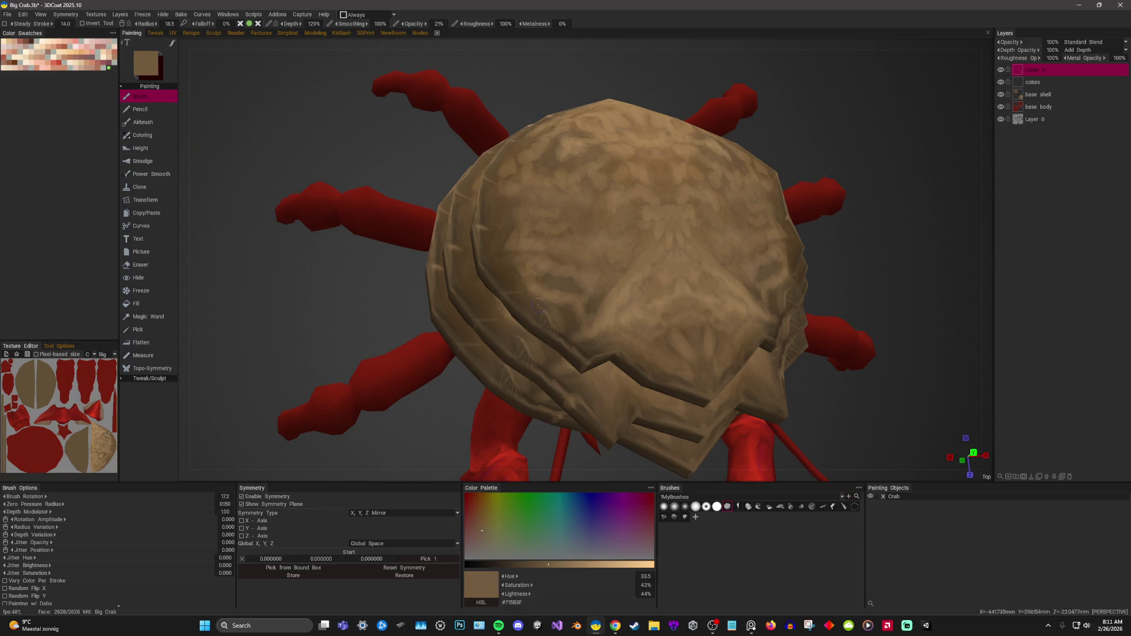
key(v)
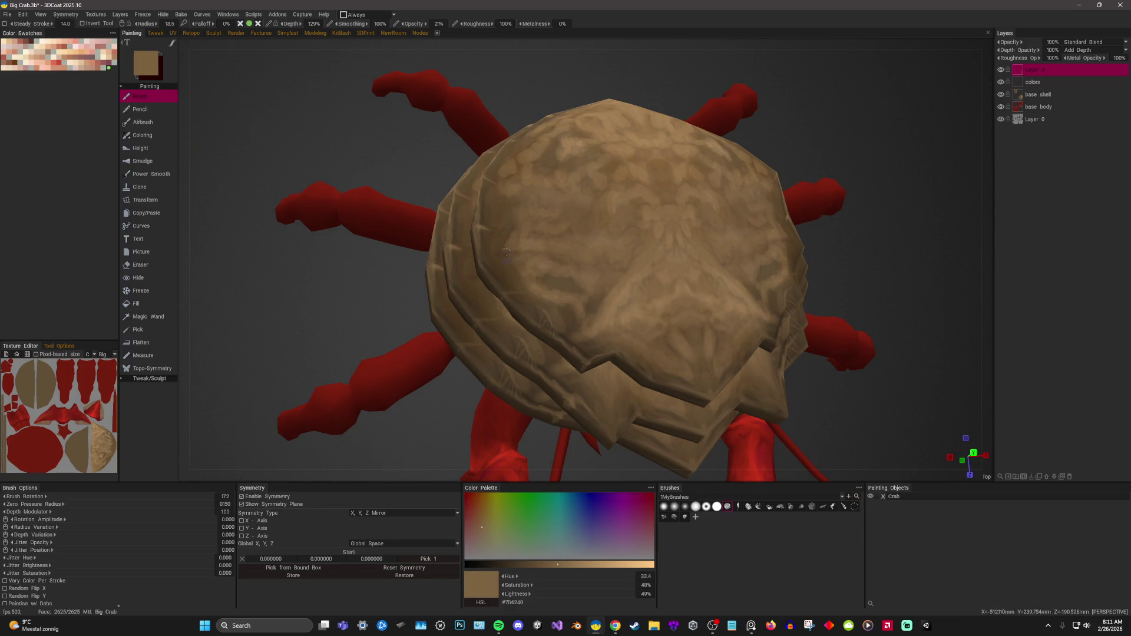
key(v)
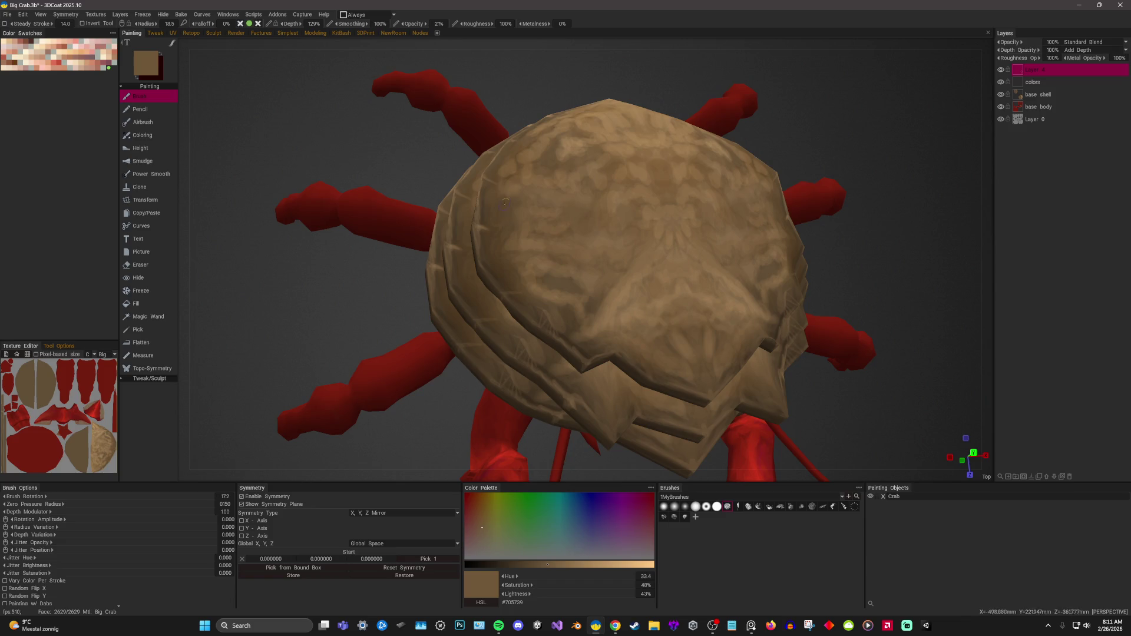
mouse_move(506, 203)
alt+mouse_down()
mouse_move(686, 231)
mouse_move(664, 277)
alt+mouse_up()
key(v)
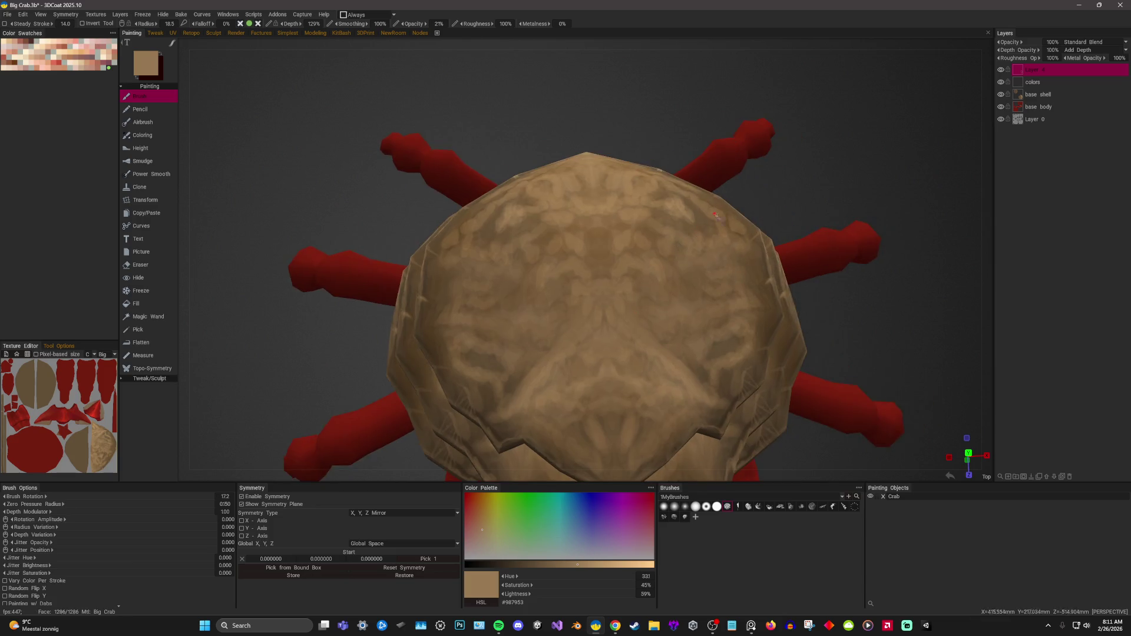
key(v)
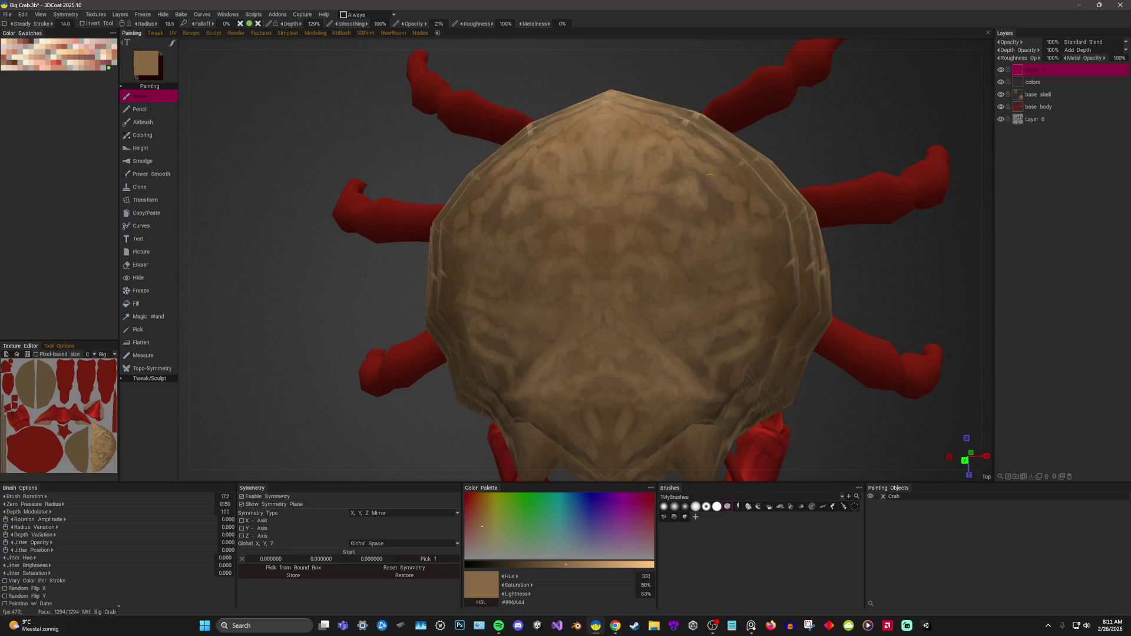
alt+drag(711, 177, 647, 313)
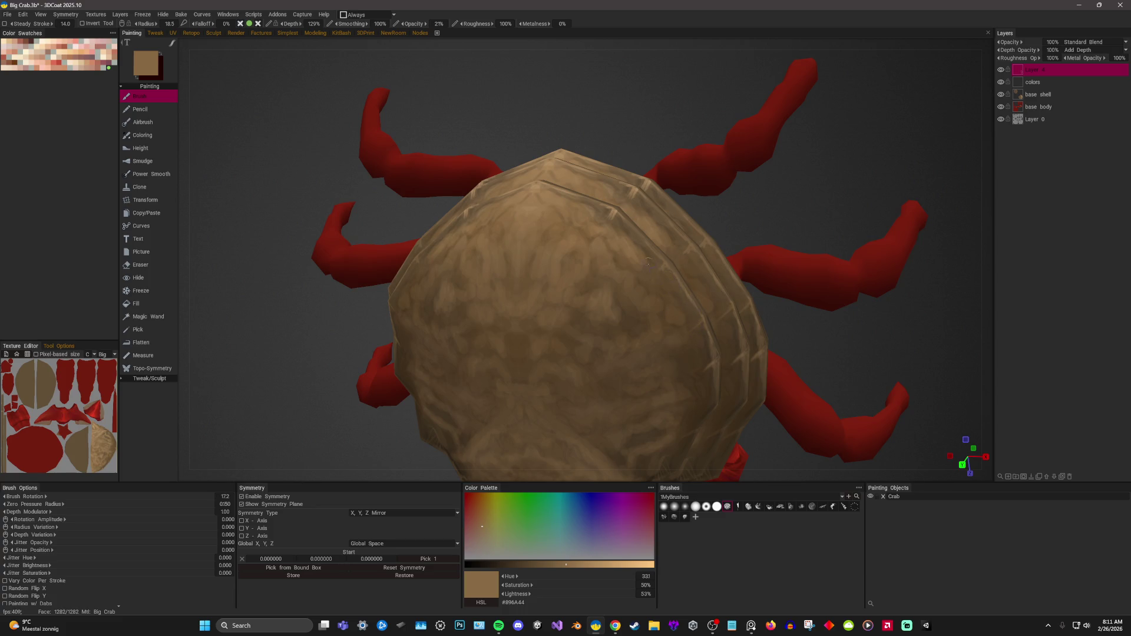
scroll(847, 157, down, 5)
scroll(860, 184, down, 1)
alt+drag(880, 263, 875, 235)
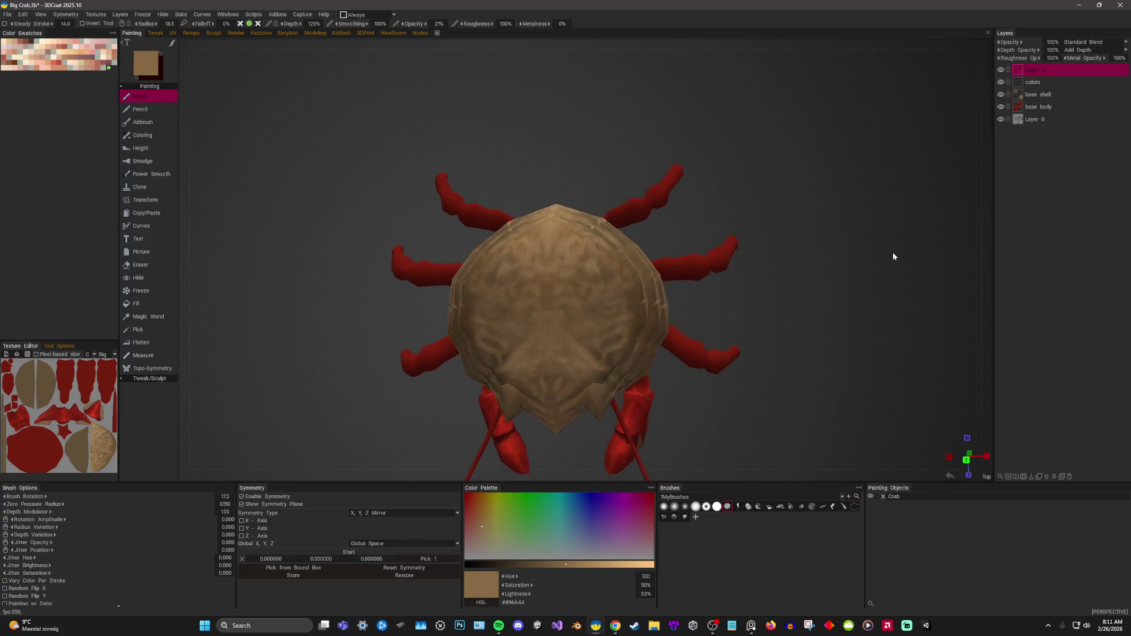
scroll(855, 272, up, 2)
scroll(902, 277, up, 1)
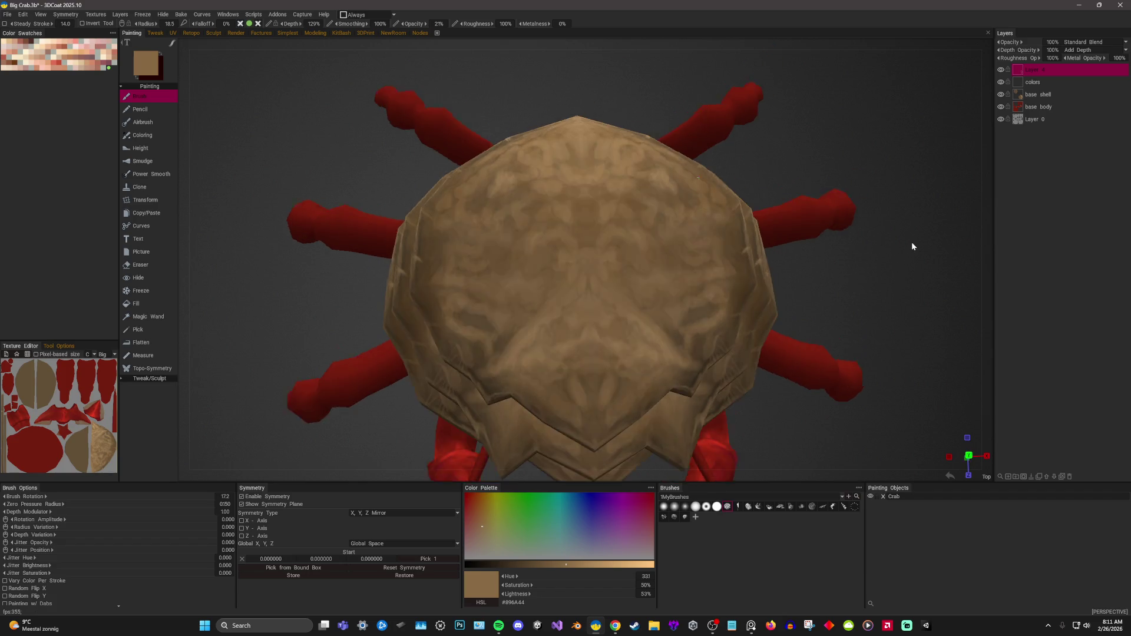
scroll(911, 242, up, 1)
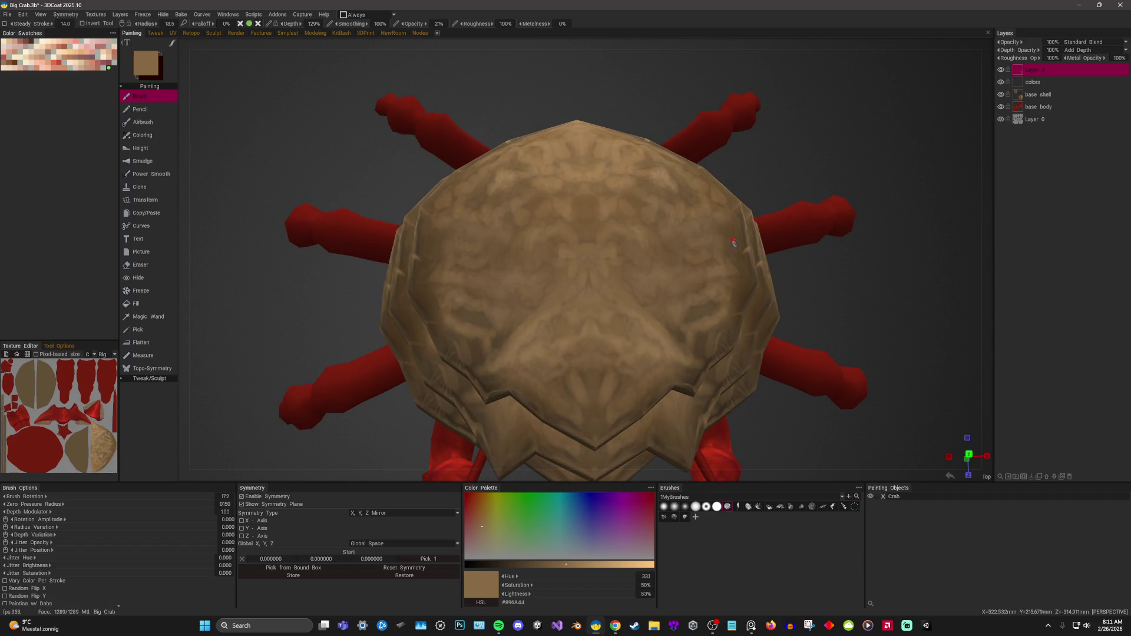
drag(437, 24, 443, 24)
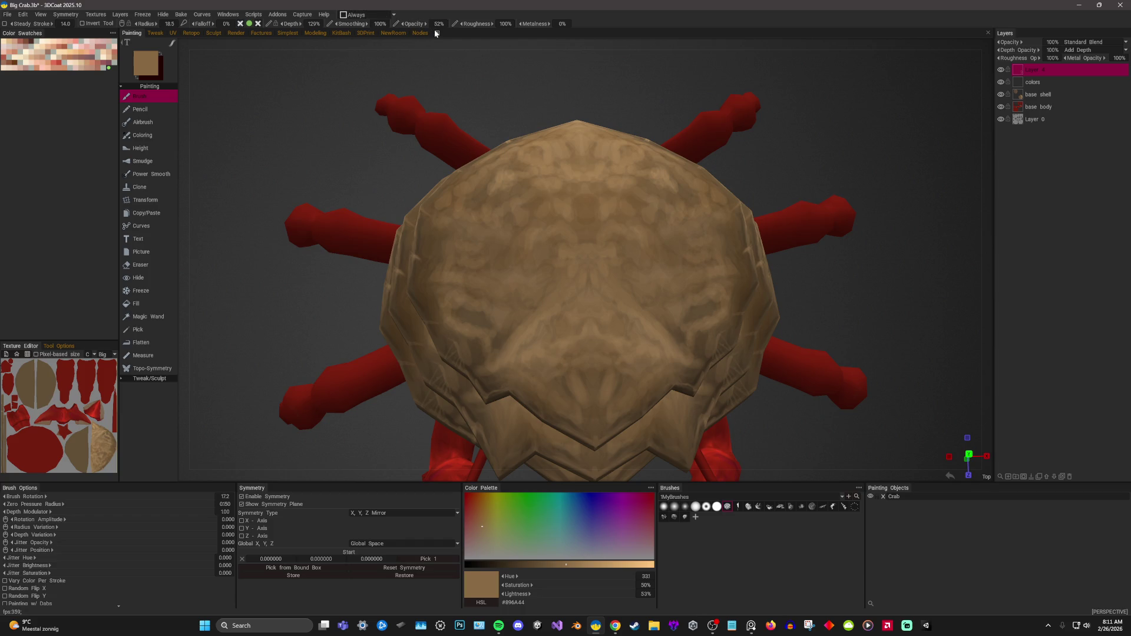
Switch to another brush with a lighter brown and radius 19.7, then view the whole crab from behind.
click(769, 508)
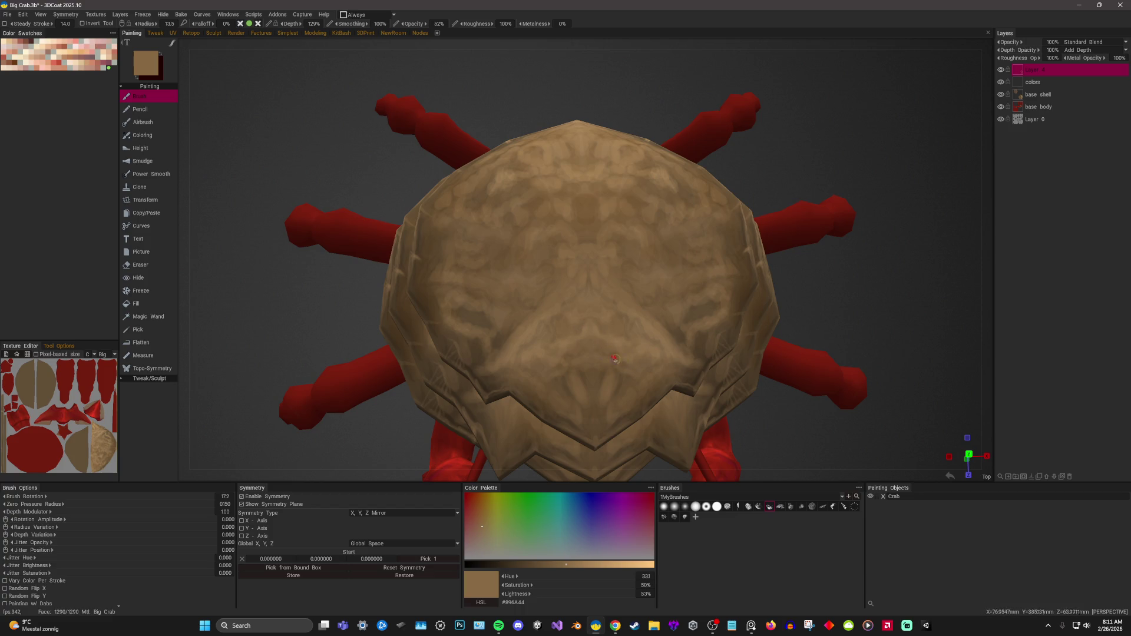
key(v)
right_drag(639, 379, 601, 393)
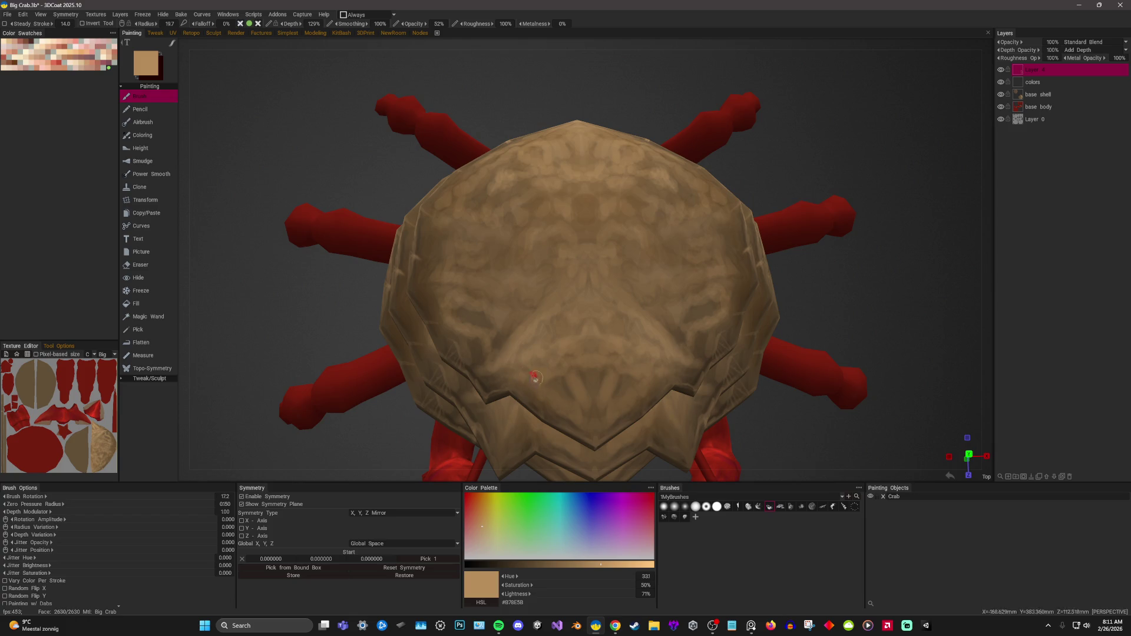
scroll(792, 236, down, 3)
mouse_move(791, 237)
mouse_down()
mouse_move(838, 279)
mouse_move(856, 225)
mouse_move(869, 227)
mouse_up()
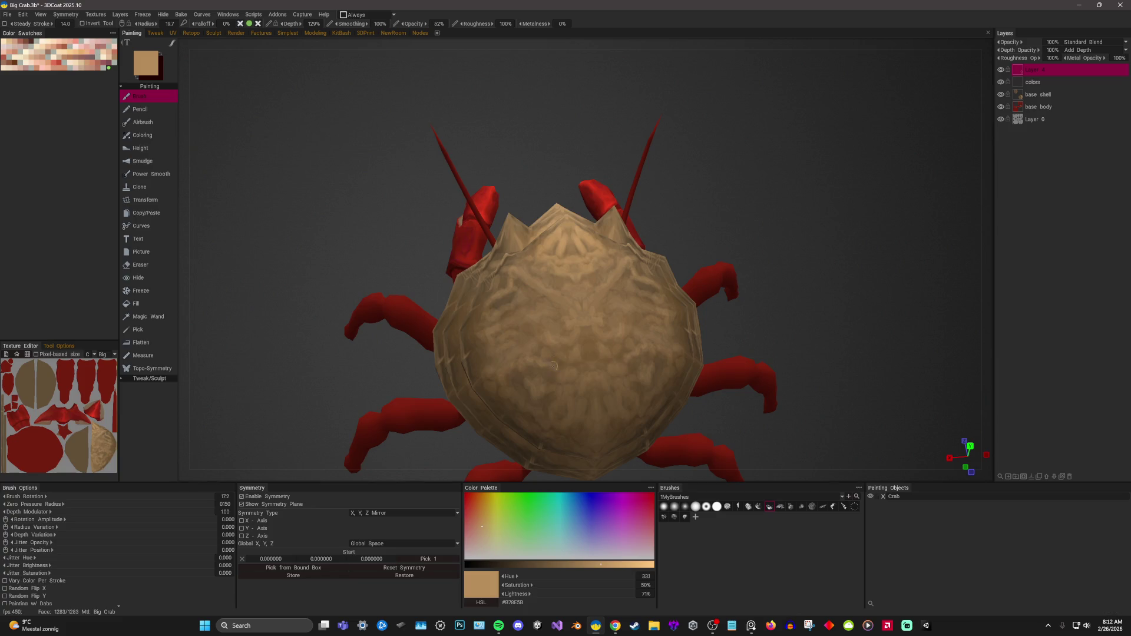
Enlarge the brush and pick darker then lighter browns while working around to a head-on shell view.
key(bracketright)
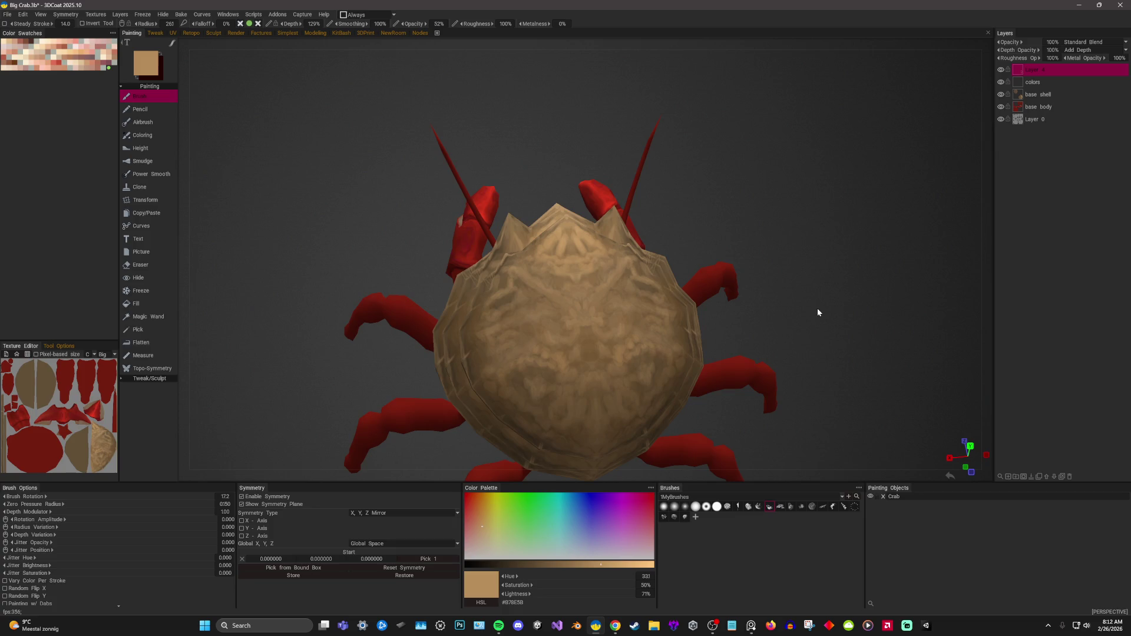
drag(867, 253, 865, 221)
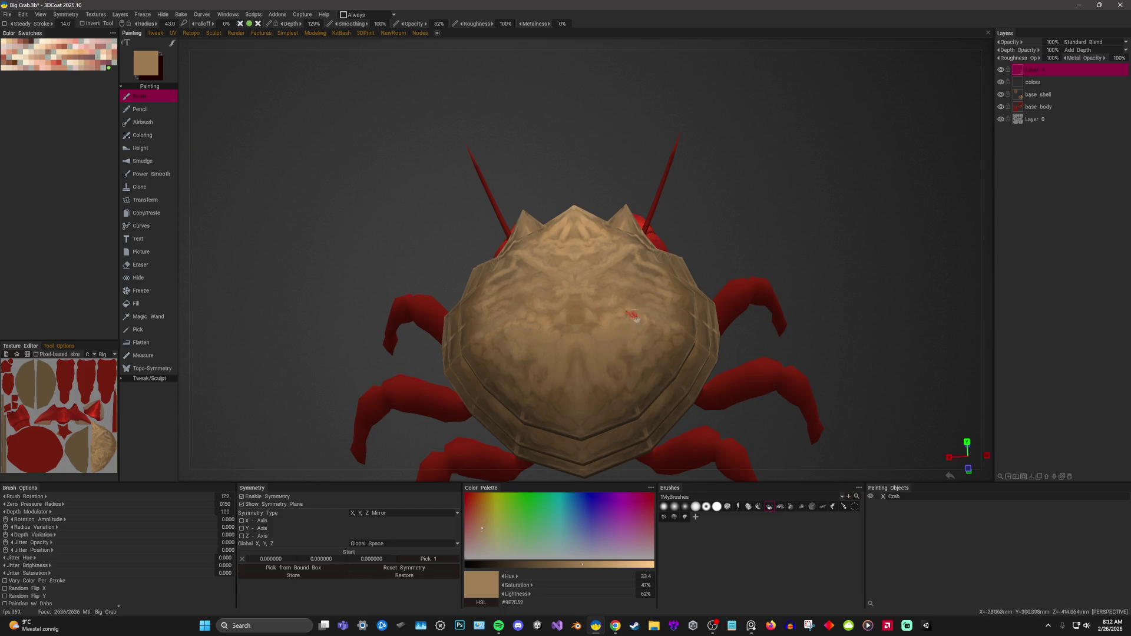
alt+drag(611, 302, 611, 287)
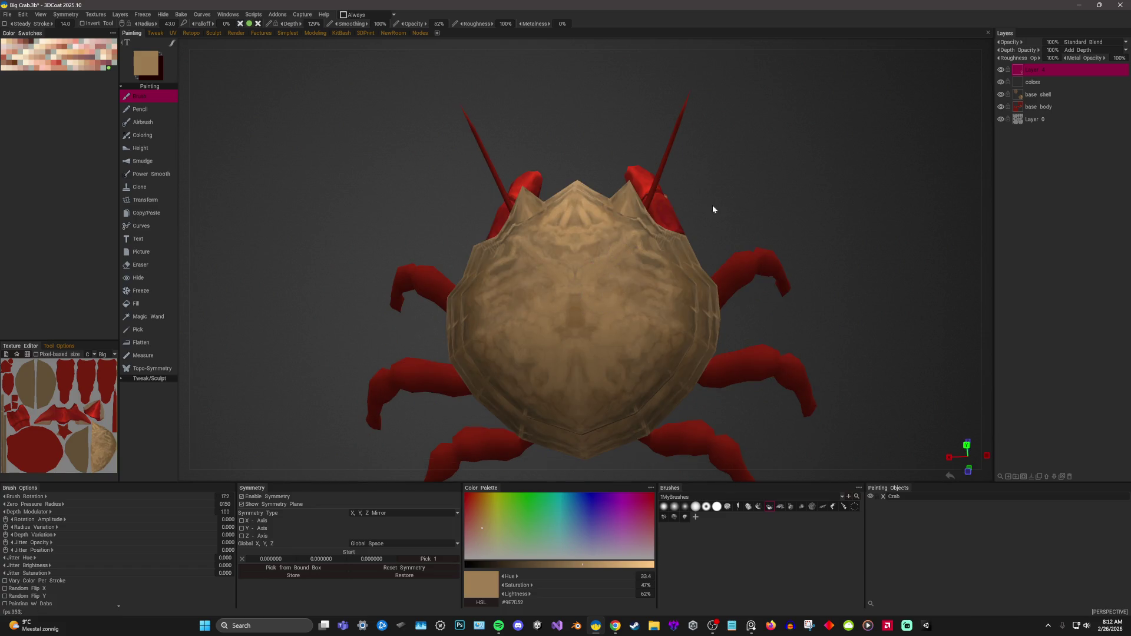
drag(713, 205, 786, 174)
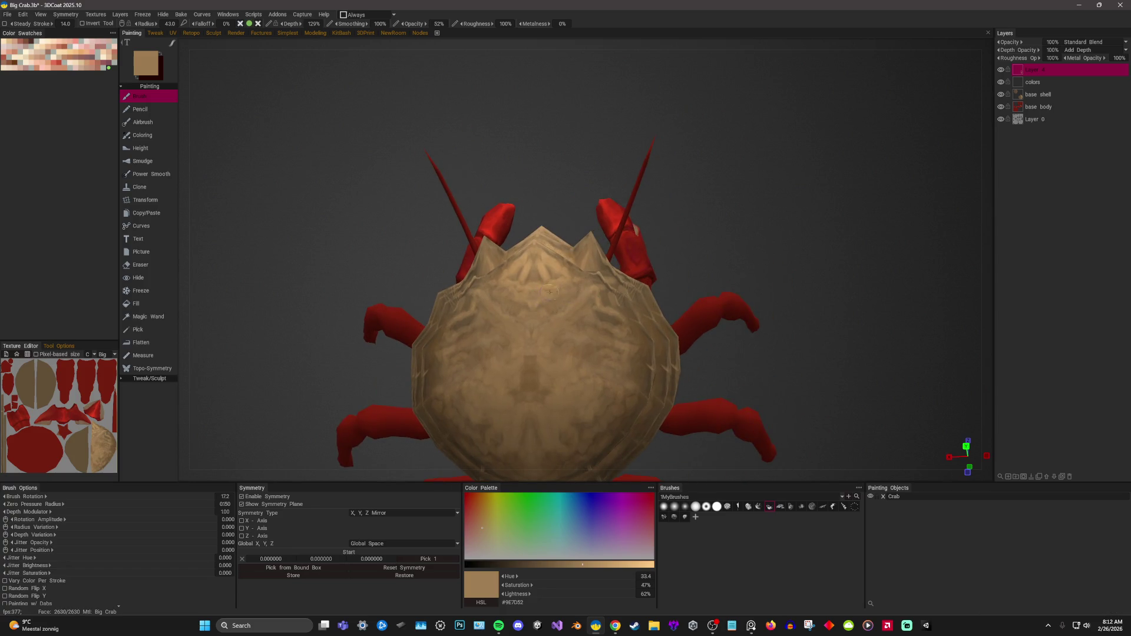
key(v)
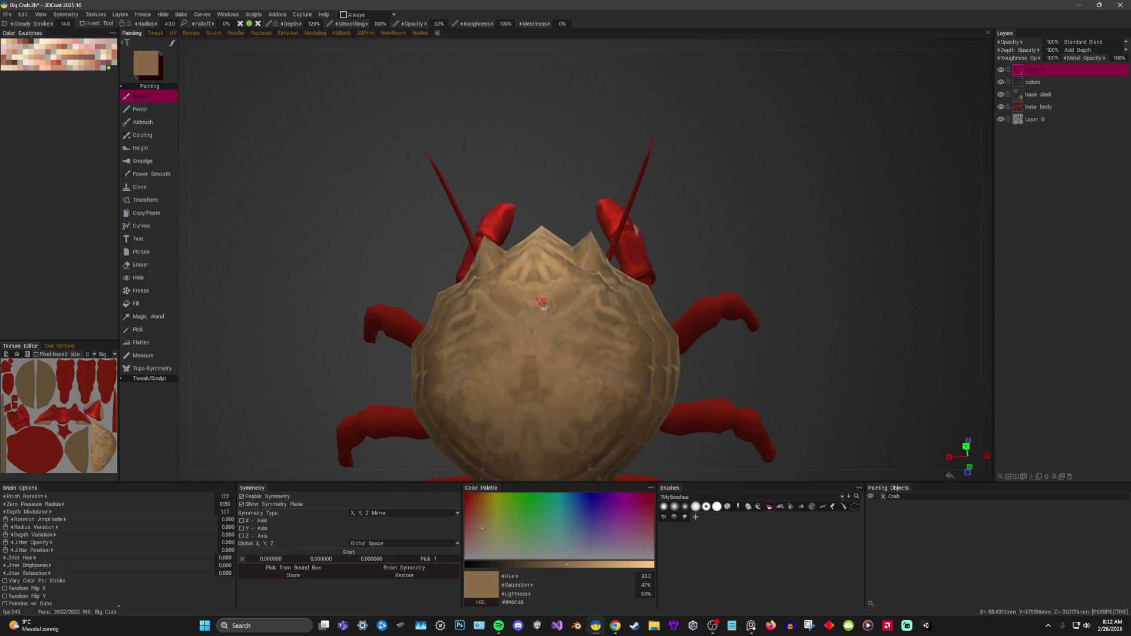
drag(718, 230, 721, 208)
key(v)
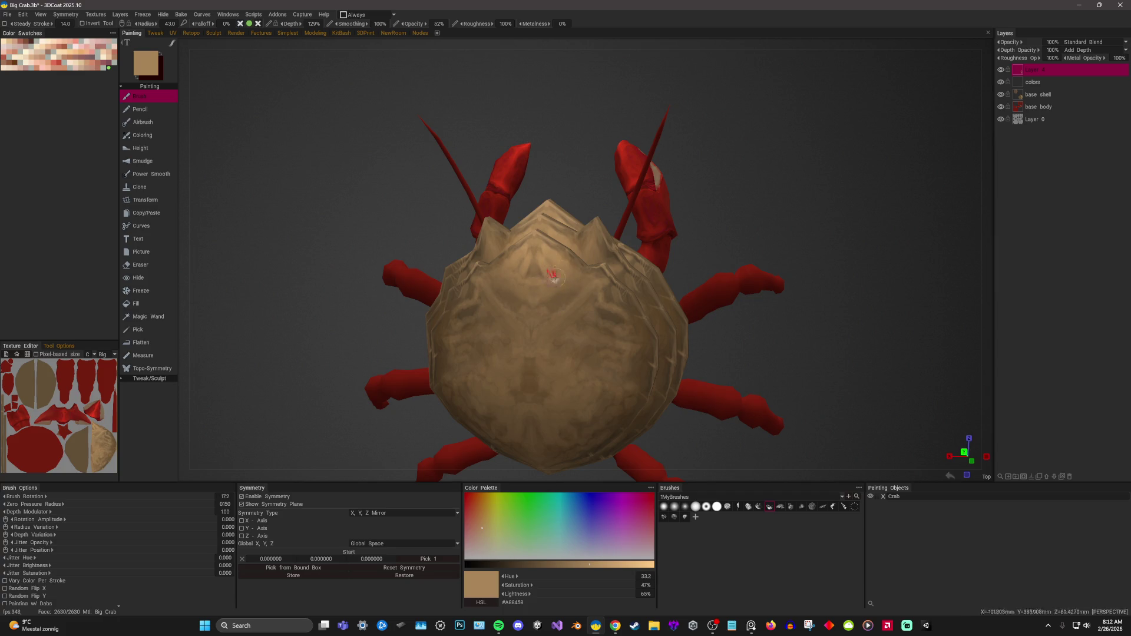
mouse_move(590, 294)
right_down()
mouse_move(601, 301)
mouse_move(849, 227)
right_up()
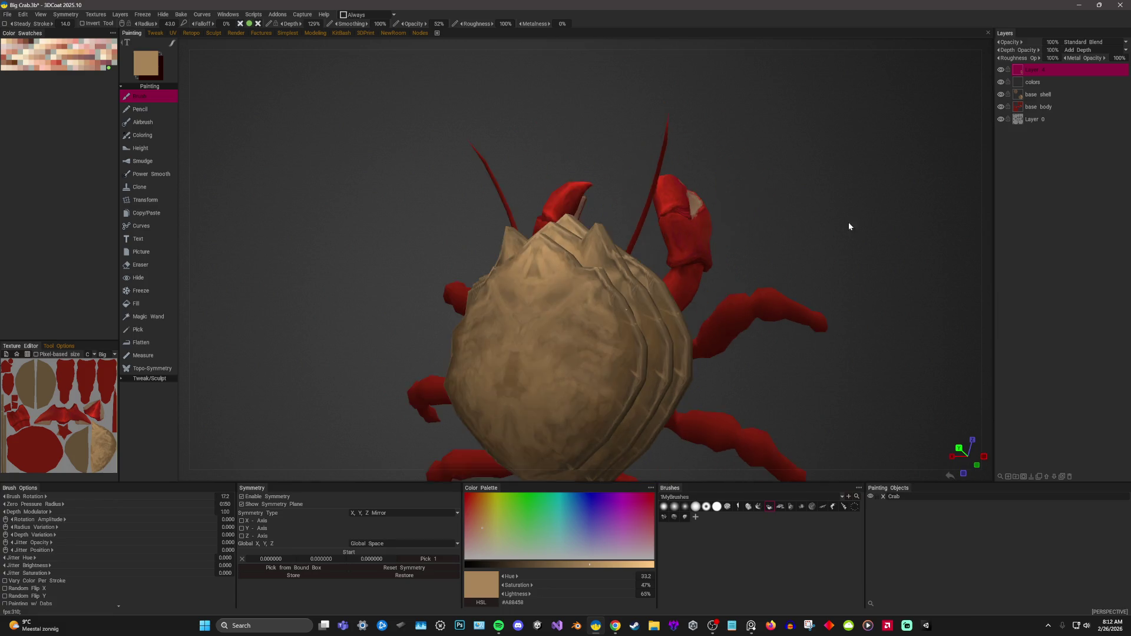
right_drag(758, 258, 811, 210)
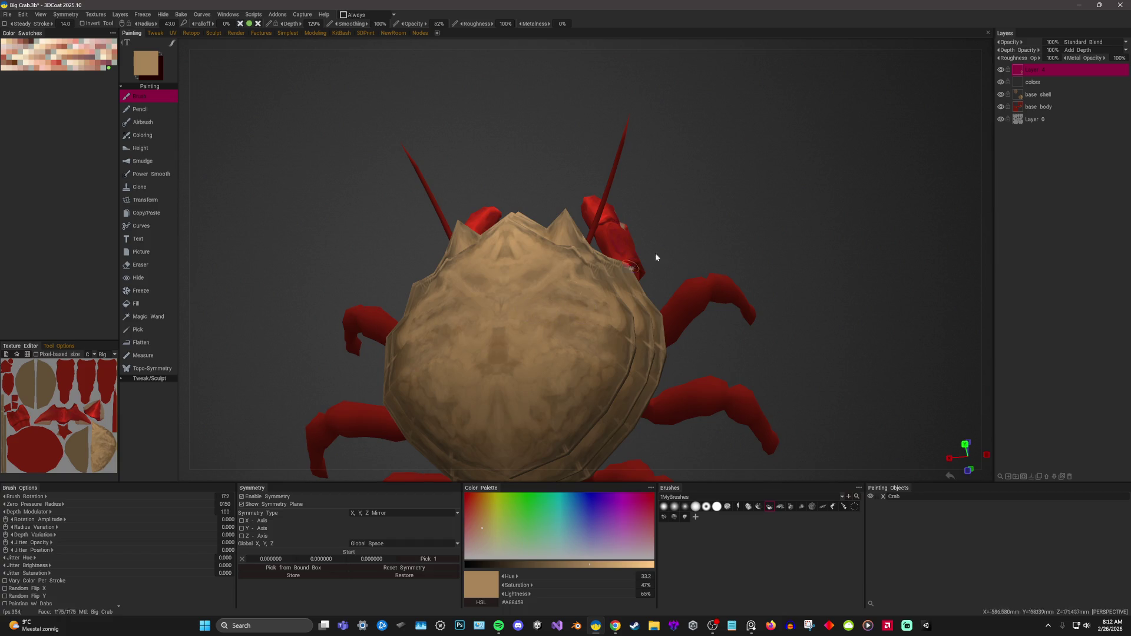
right_drag(656, 257, 511, 327)
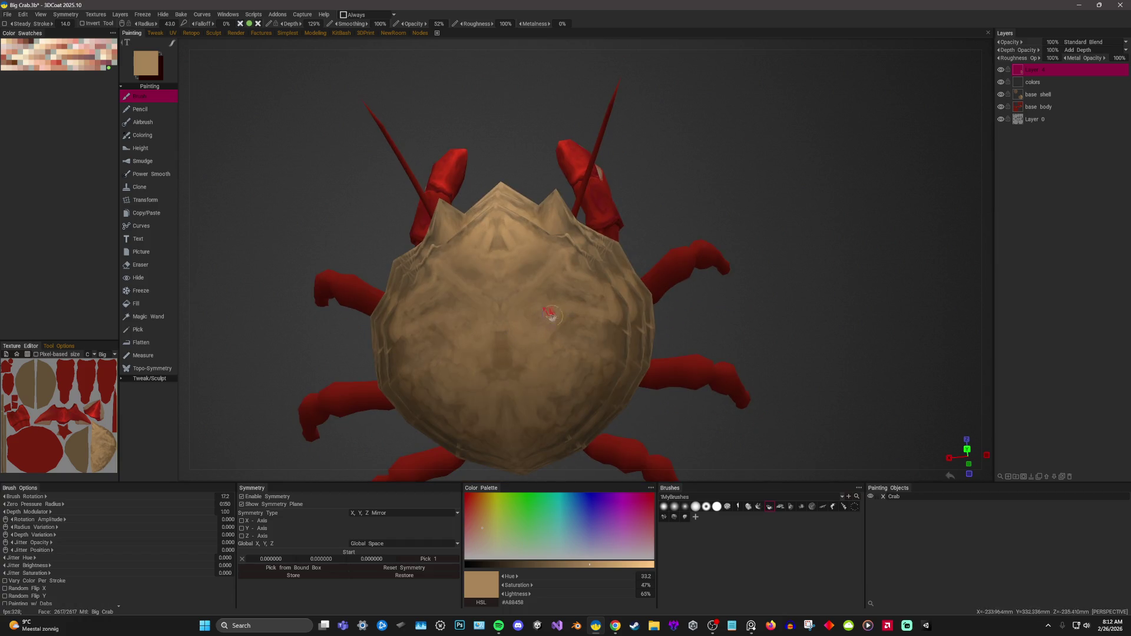
key(v)
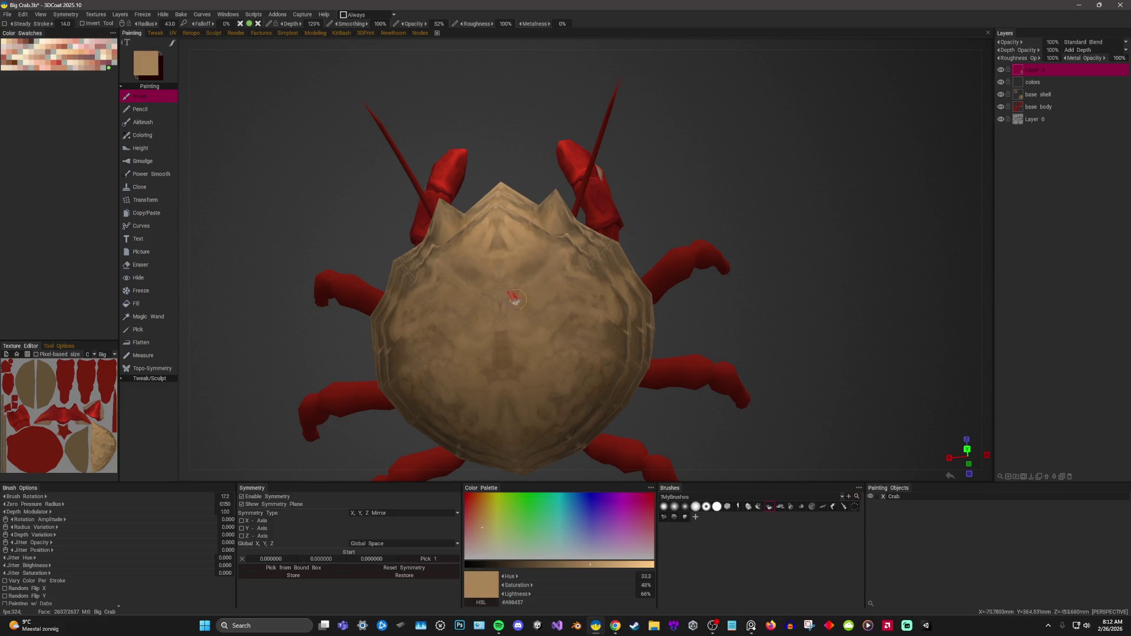
Dab light mottled spots across the shell top and check them from several sides.
click(575, 300)
drag(816, 222, 829, 198)
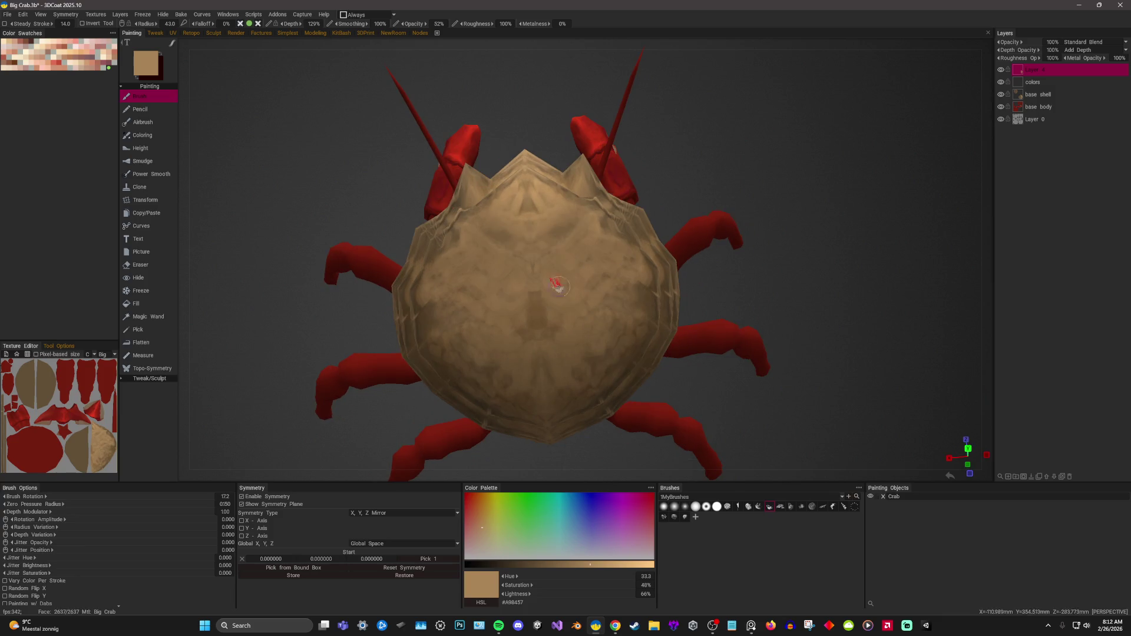
click(541, 307)
click(543, 334)
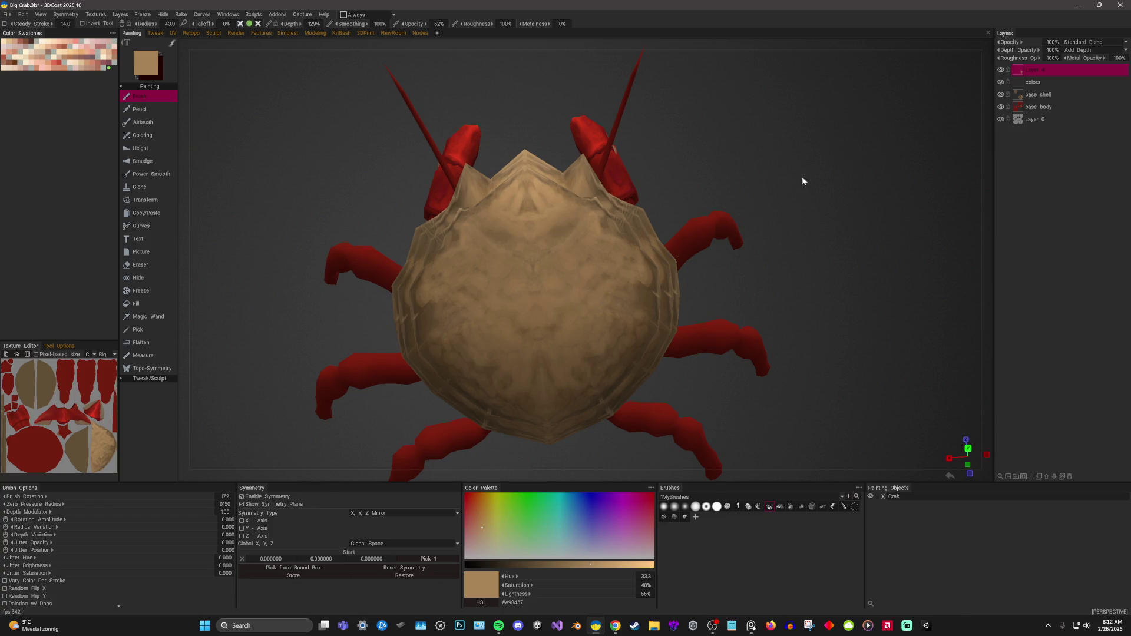
drag(803, 179, 821, 199)
click(623, 294)
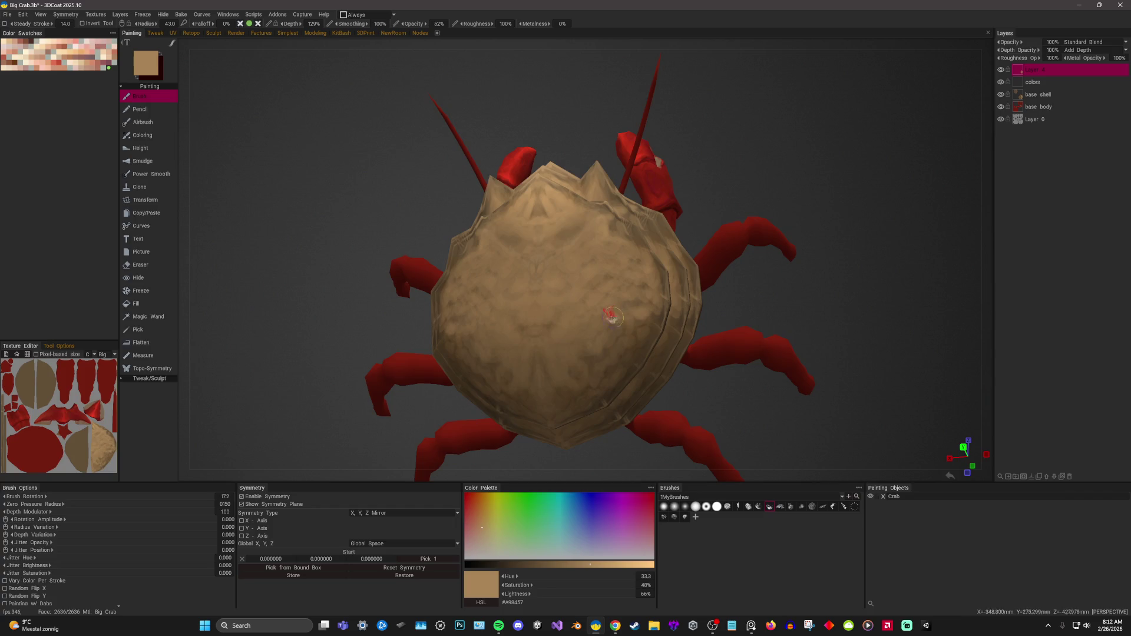
mouse_move(846, 297)
alt+mouse_down()
mouse_move(856, 273)
mouse_move(619, 330)
alt+mouse_up()
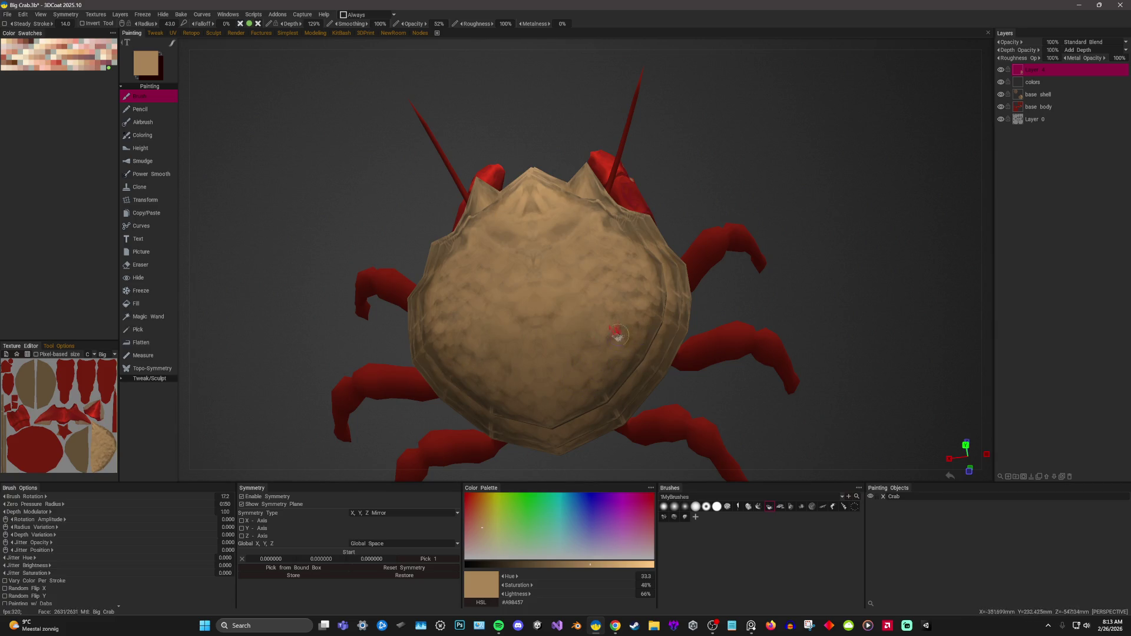
mouse_move(651, 304)
right_down()
mouse_move(862, 233)
mouse_move(842, 238)
mouse_move(833, 271)
right_up()
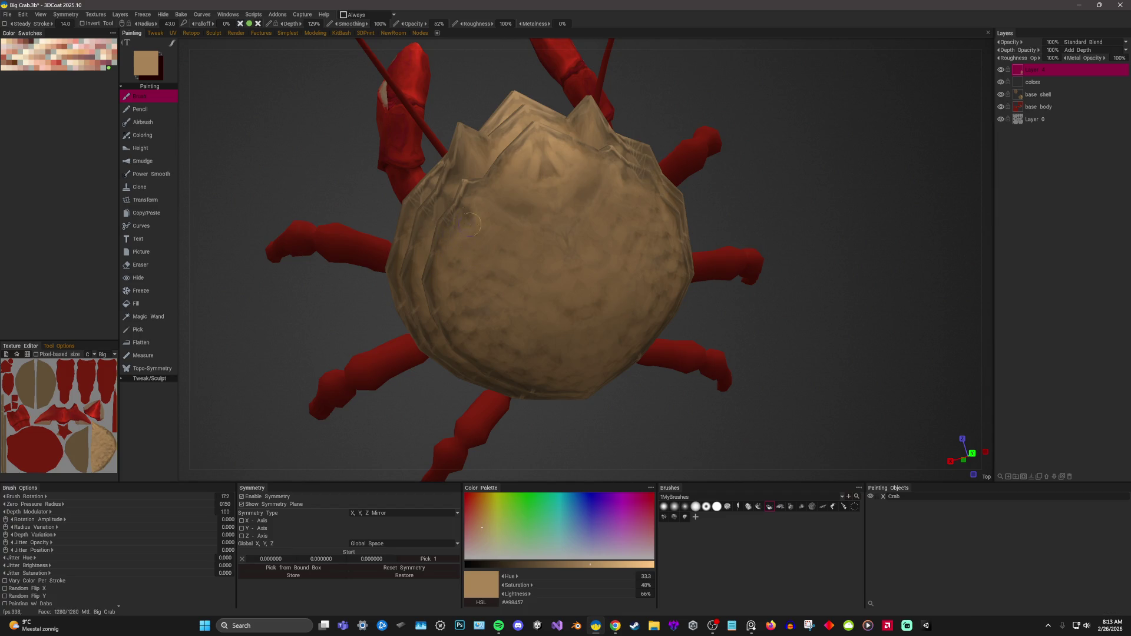
right_drag(448, 286, 538, 215)
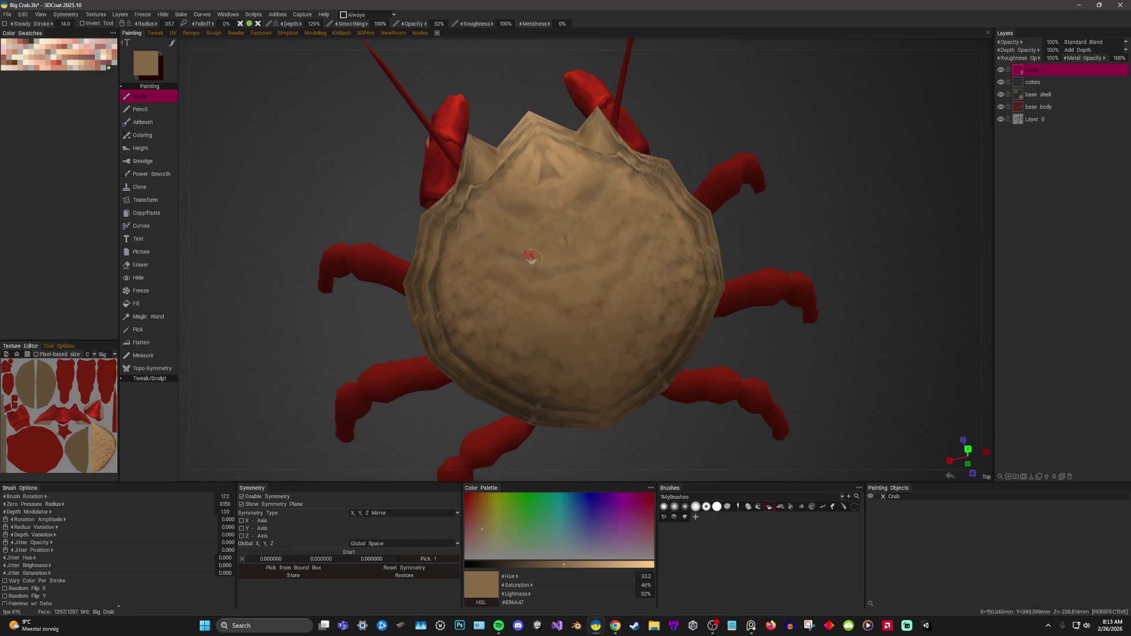
Lighten a sampled shell tan to pale tan for blotches, then choose a dark brown for crack lines.
mouse_move(848, 183)
right_down()
mouse_move(770, 182)
mouse_move(826, 122)
right_up()
scroll(633, 225, up, 3)
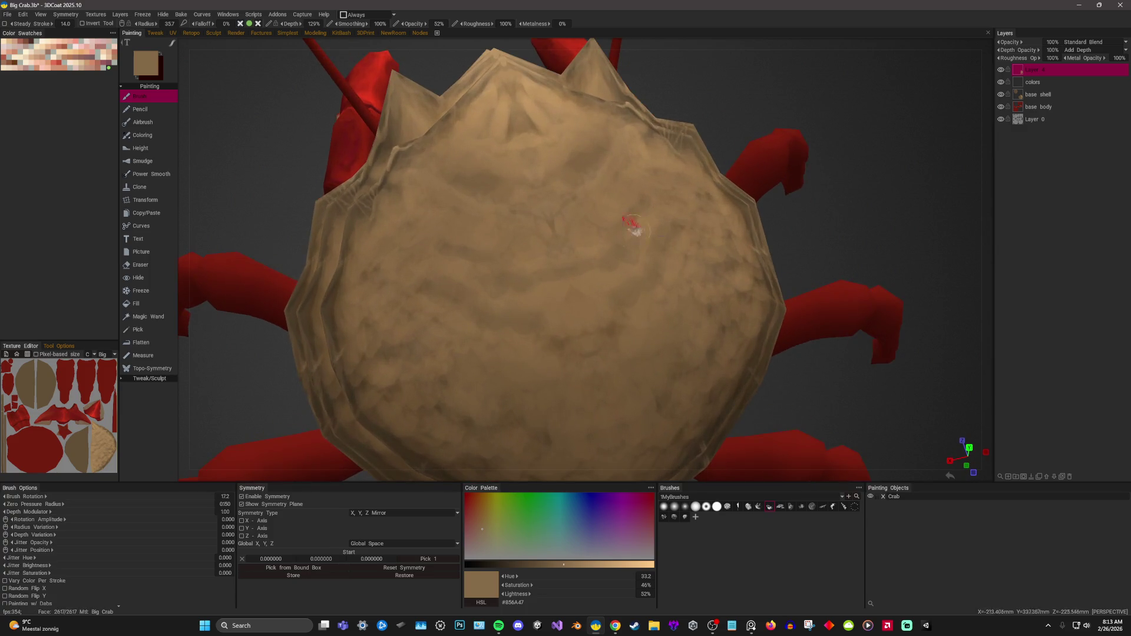
key(v)
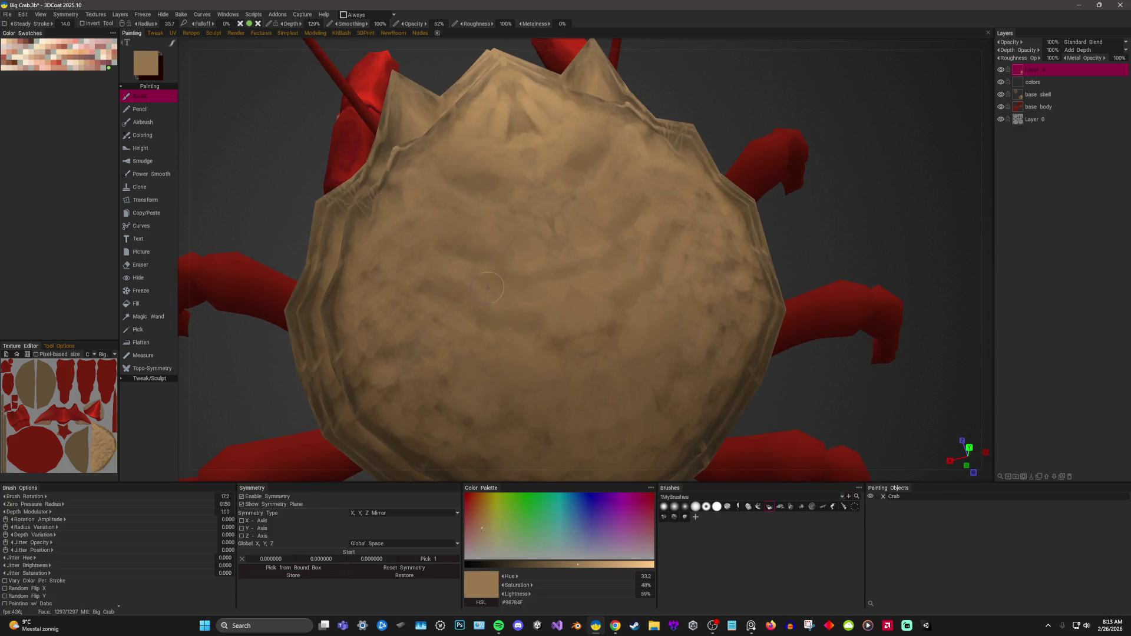
right_drag(571, 318, 578, 260)
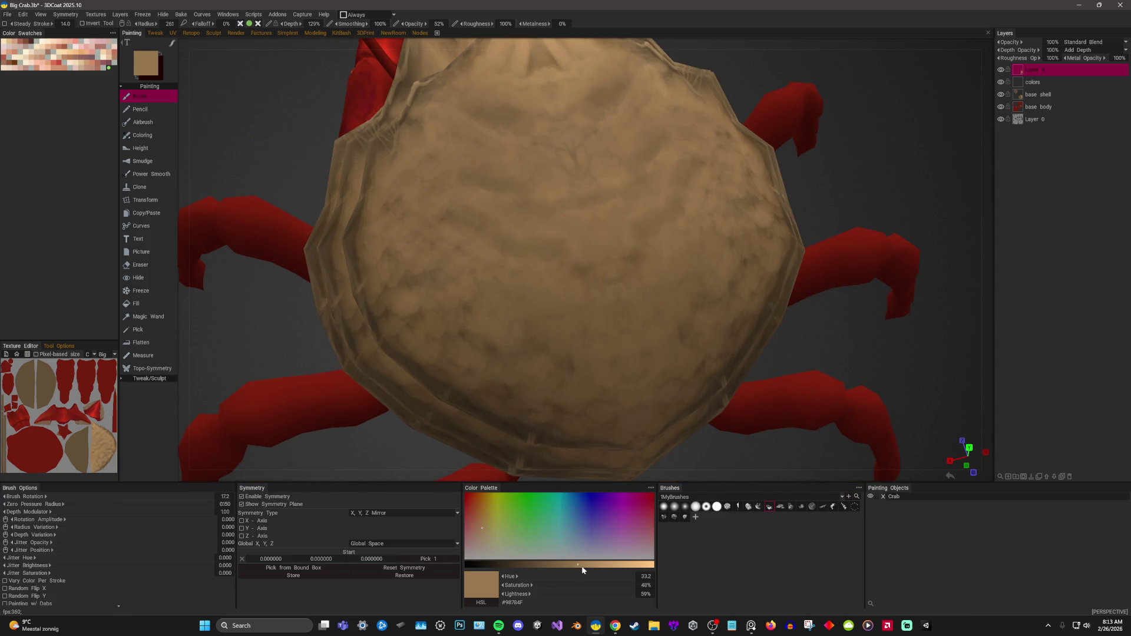
drag(582, 569, 615, 566)
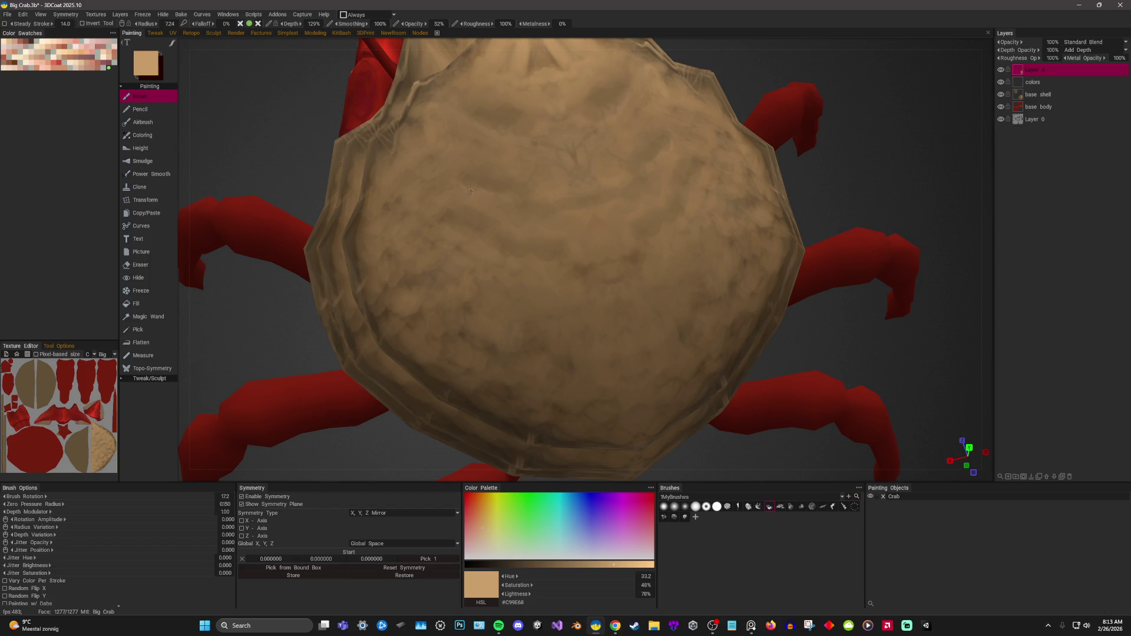
mouse_move(508, 195)
right_down()
mouse_move(576, 235)
mouse_move(492, 187)
right_up()
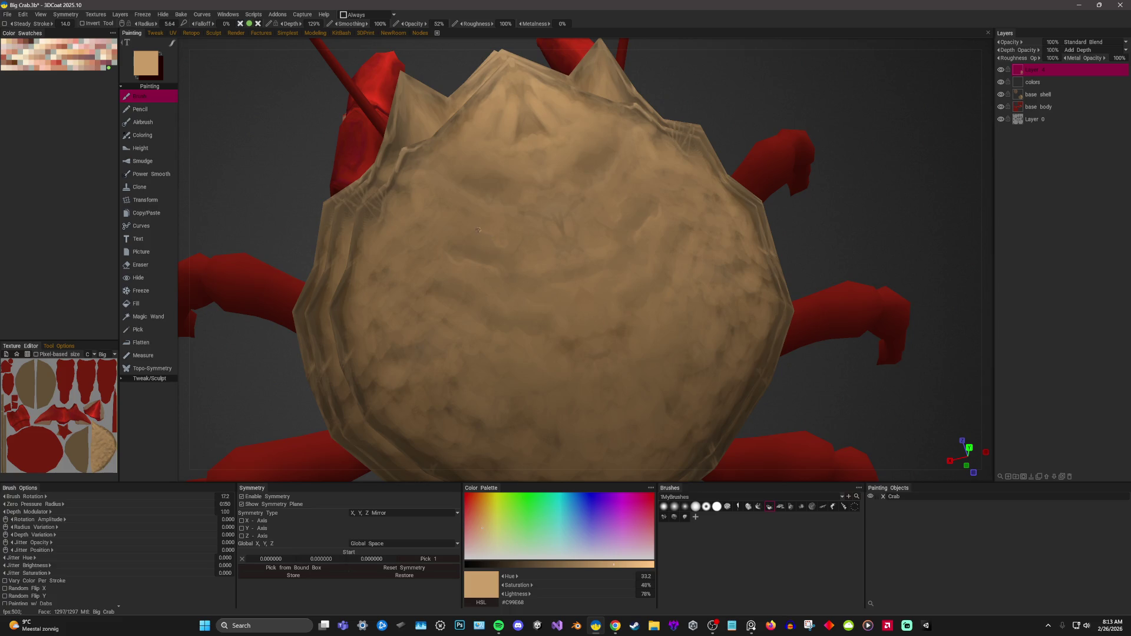
right_drag(593, 235, 531, 313)
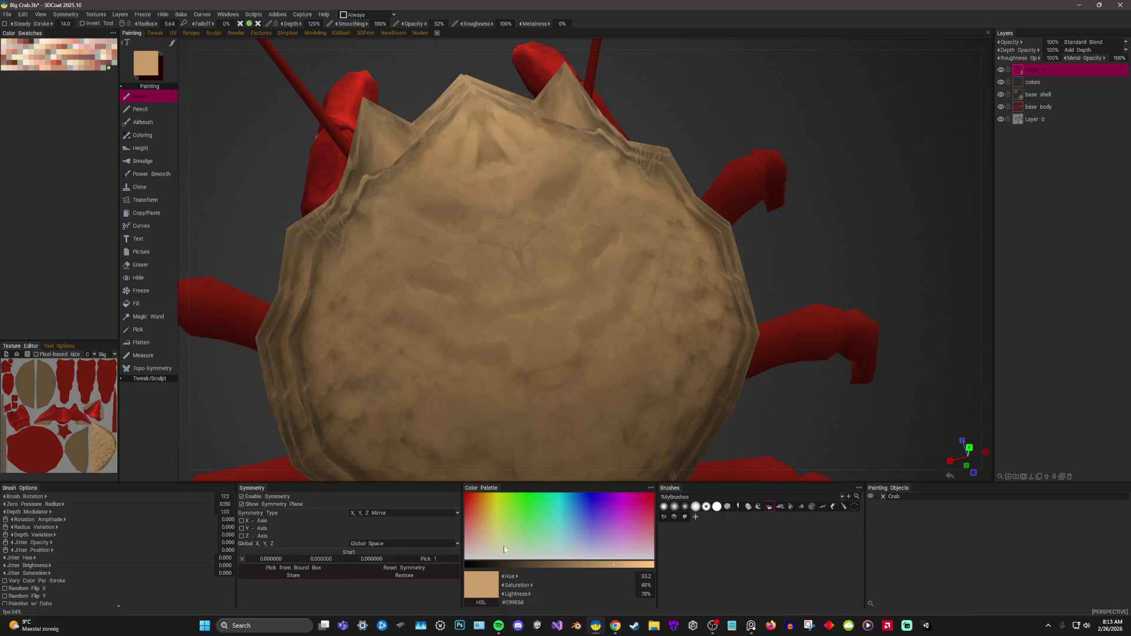
click(497, 563)
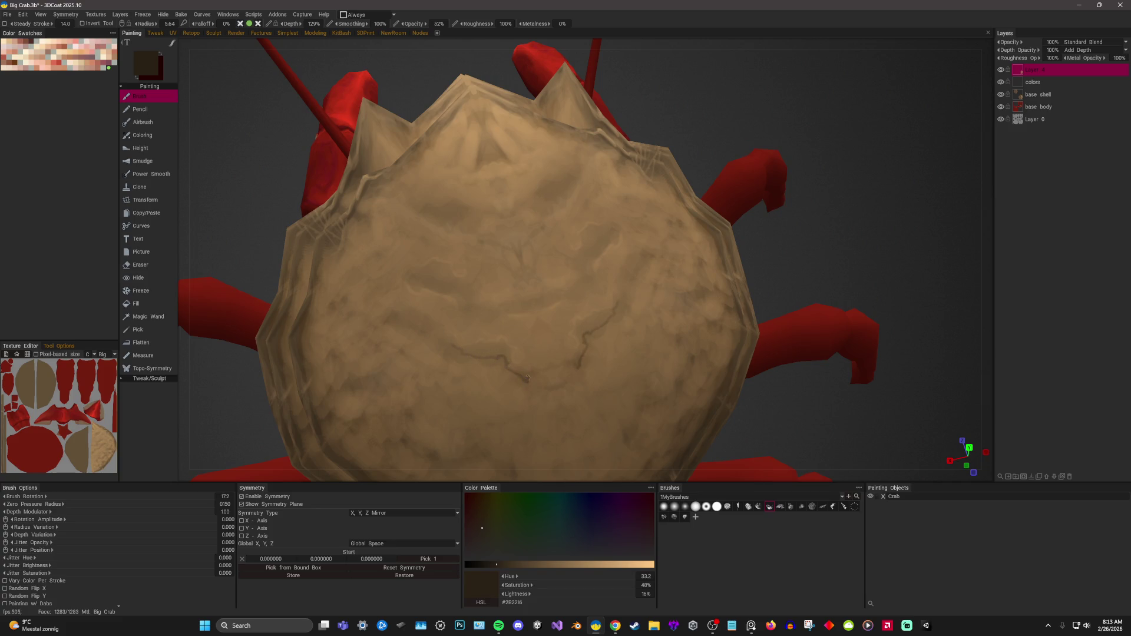
Sample successively lighter tans from the shell and brush them over the dark crack lines, then frame the crab.
key(v)
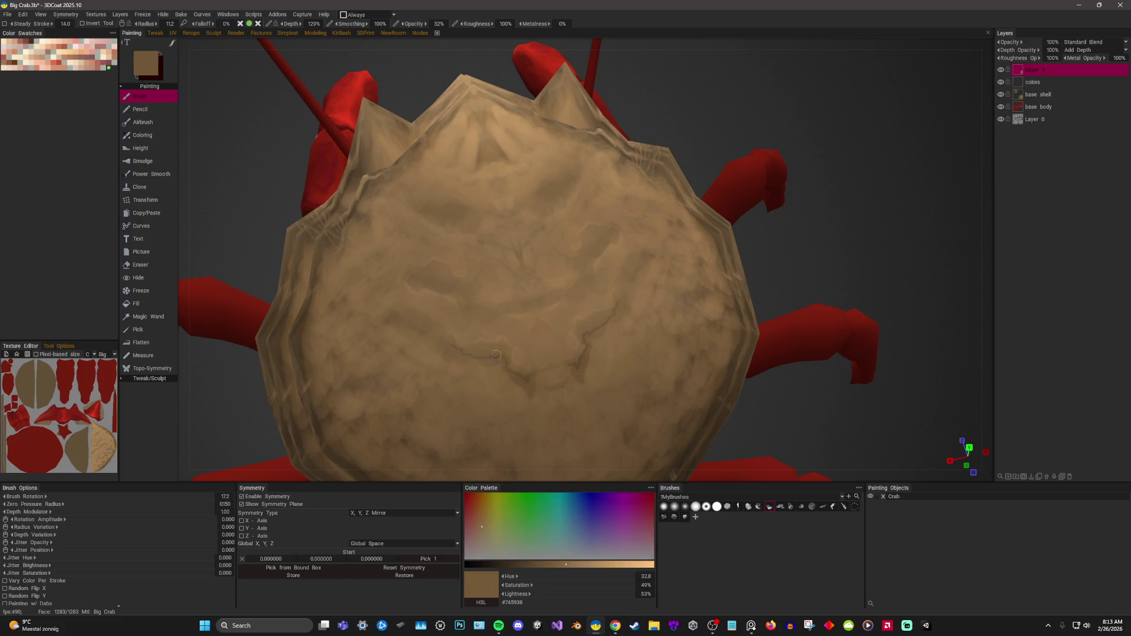
key(v)
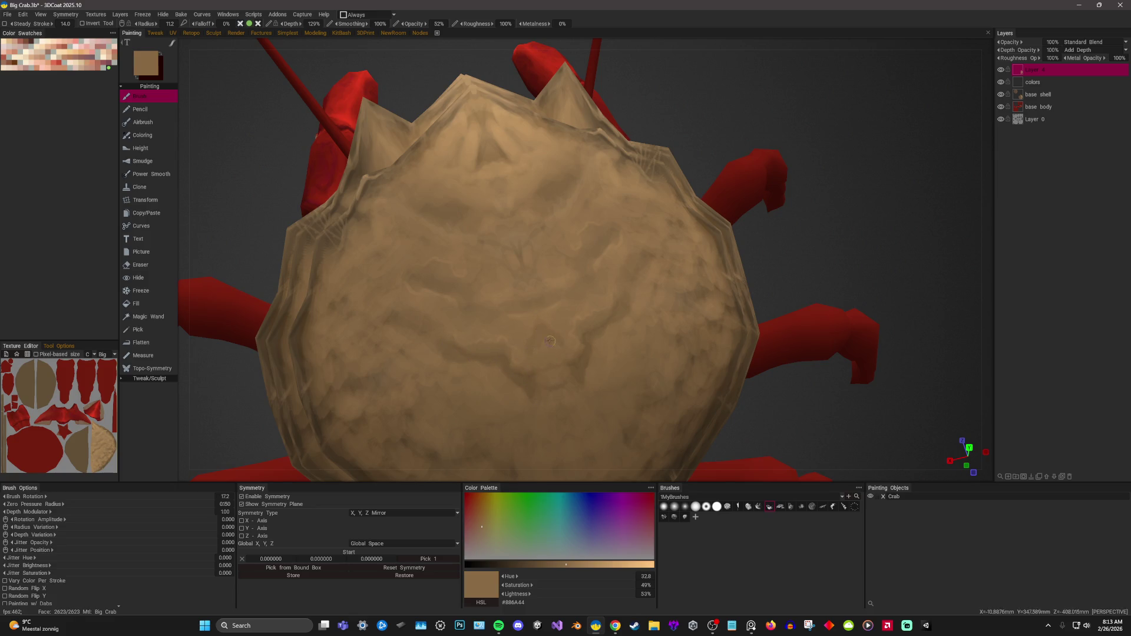
key(v)
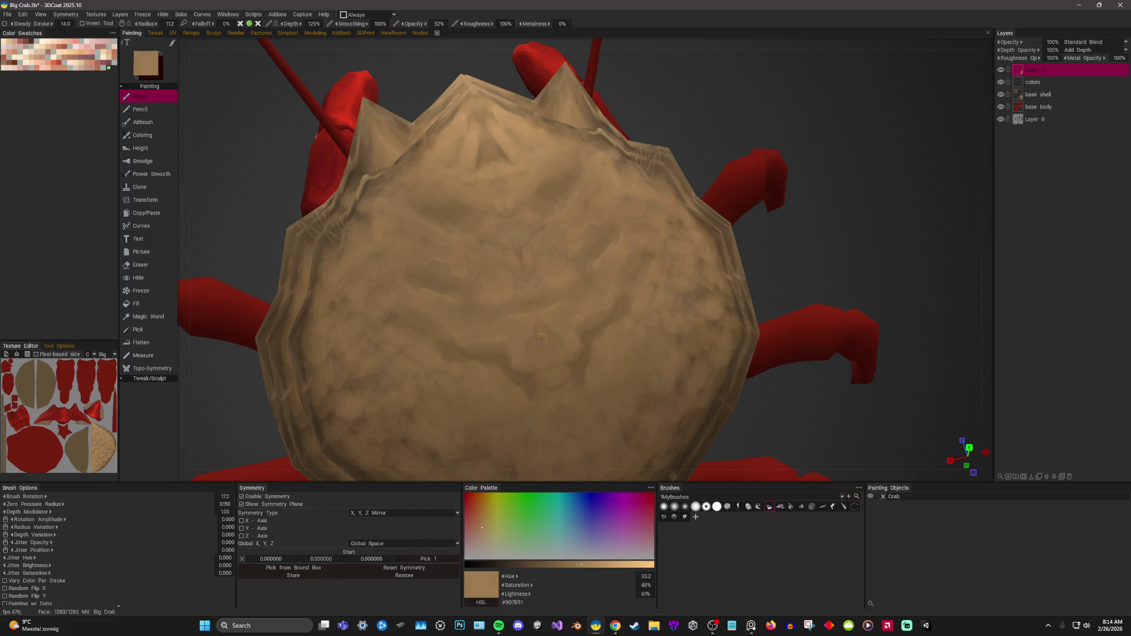
key(f)
drag(787, 141, 839, 234)
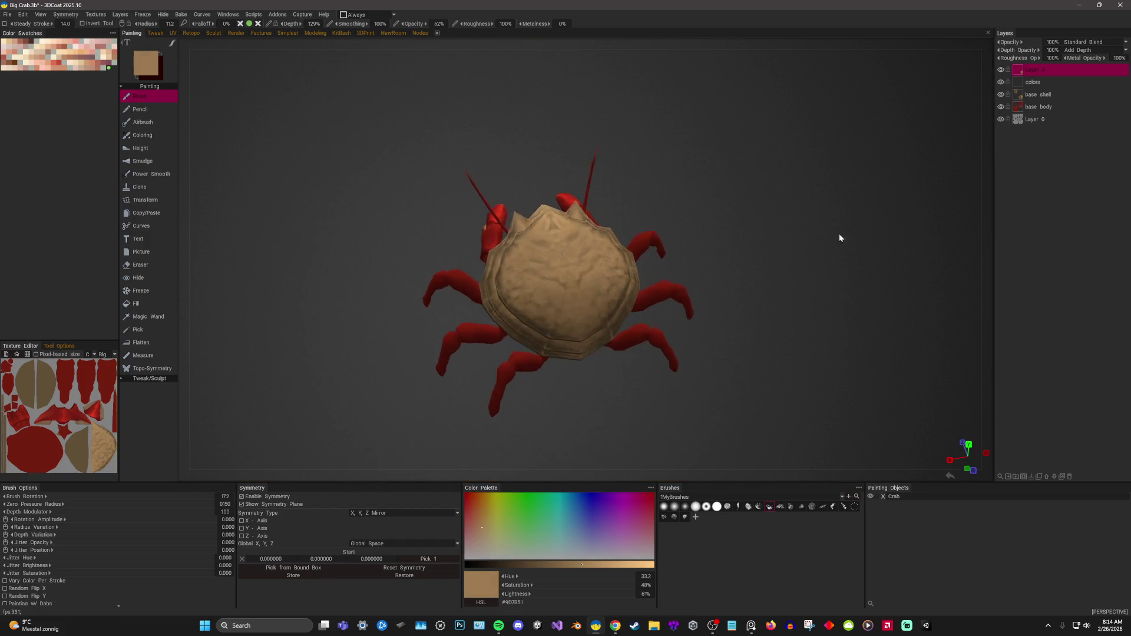
scroll(839, 234, up, 10)
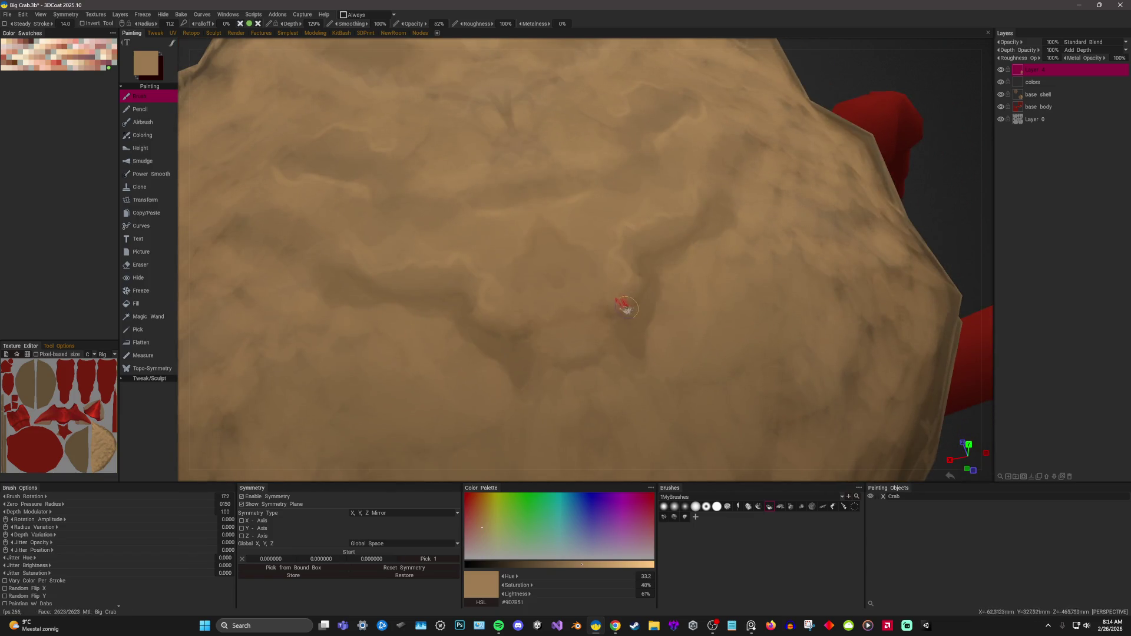
Sample darker and lighter tans from the shell and dab pale highlight patches onto the shell top.
key(v)
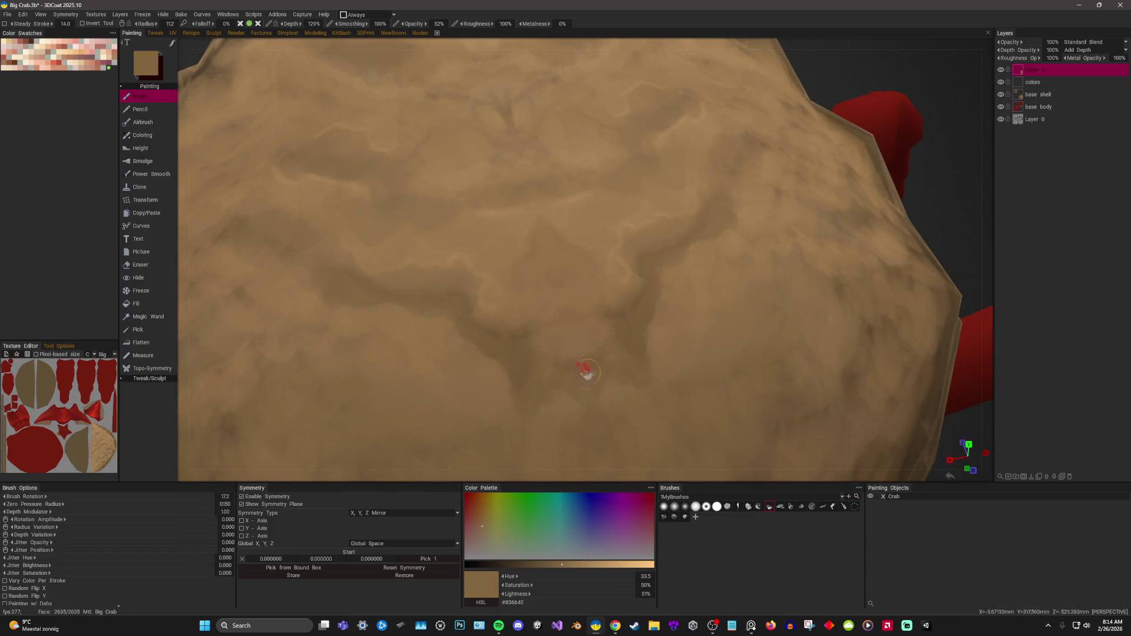
key(v)
key(v)
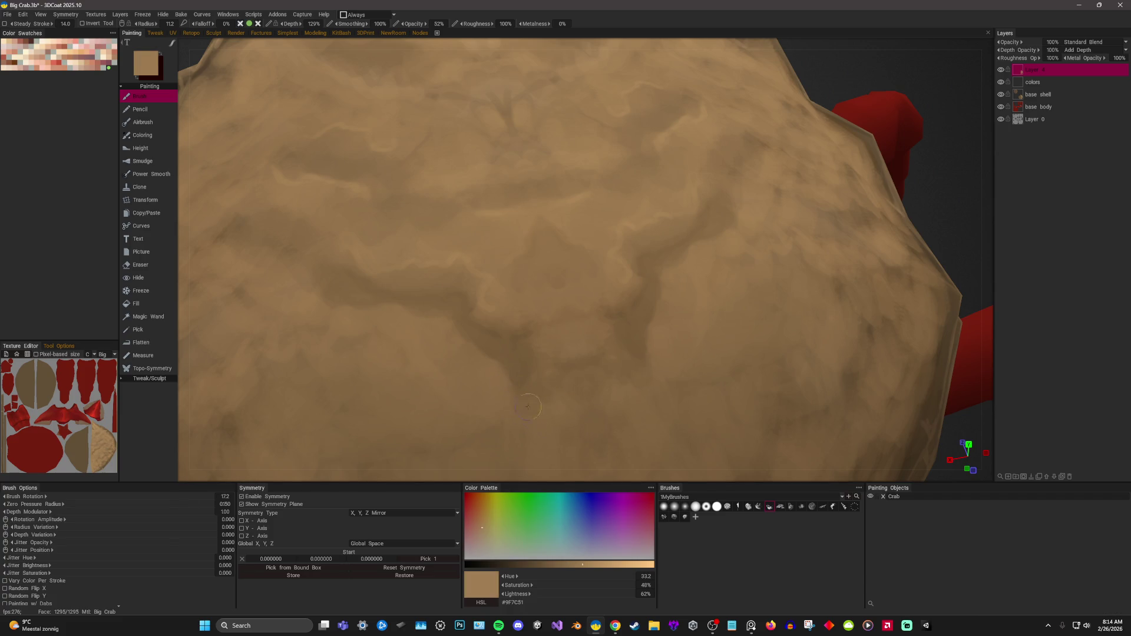
key(v)
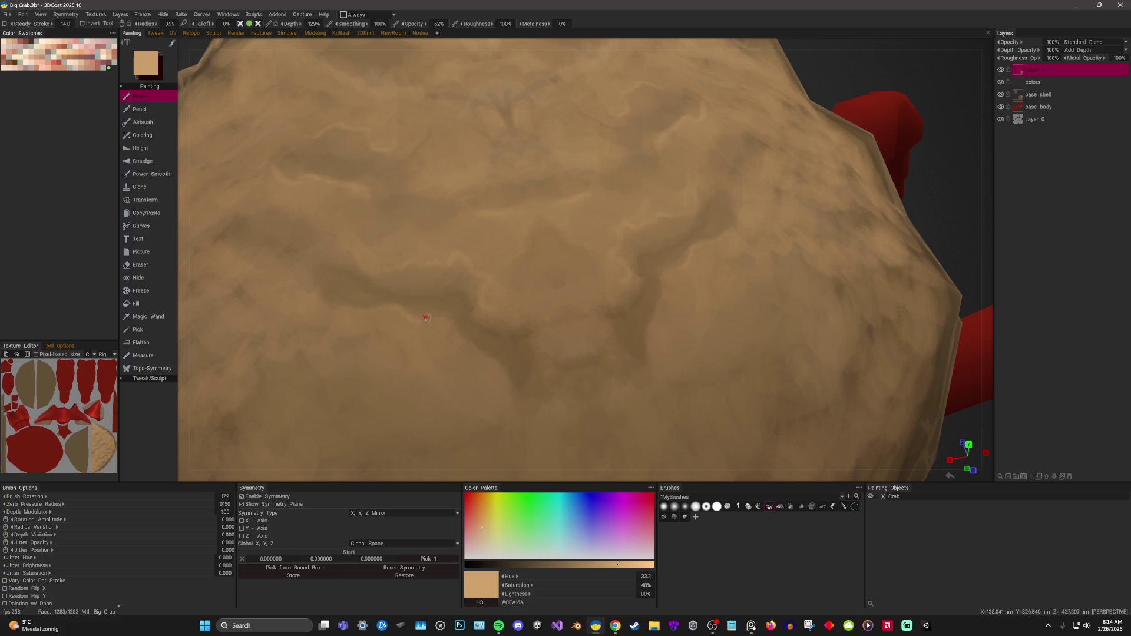
scroll(514, 400, down, 5)
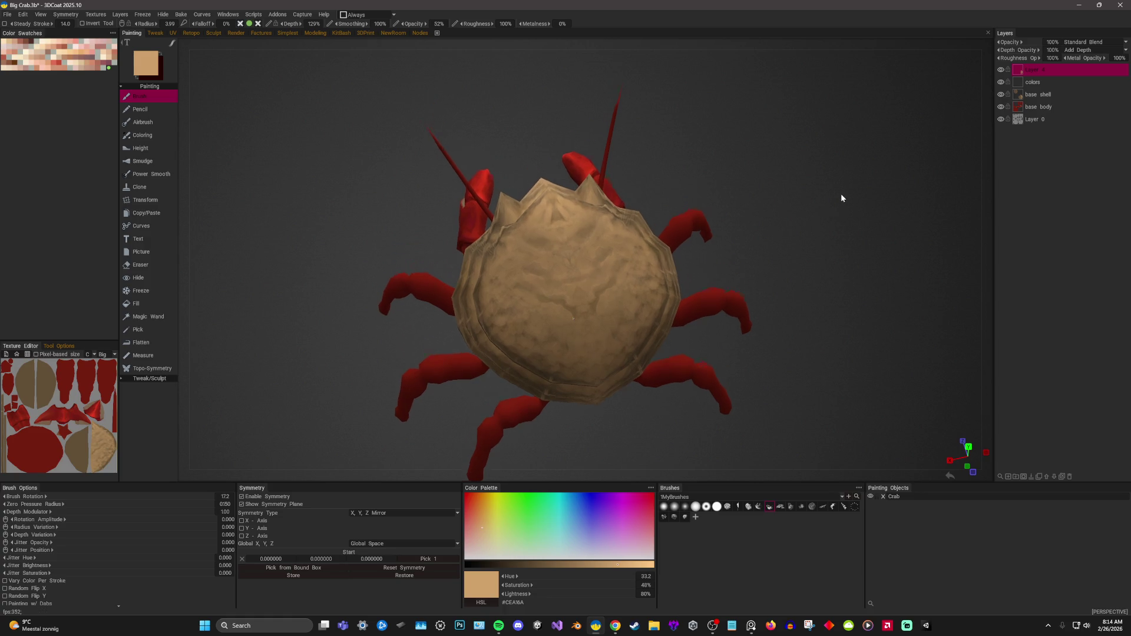
scroll(841, 194, up, 5)
scroll(484, 199, up, 3)
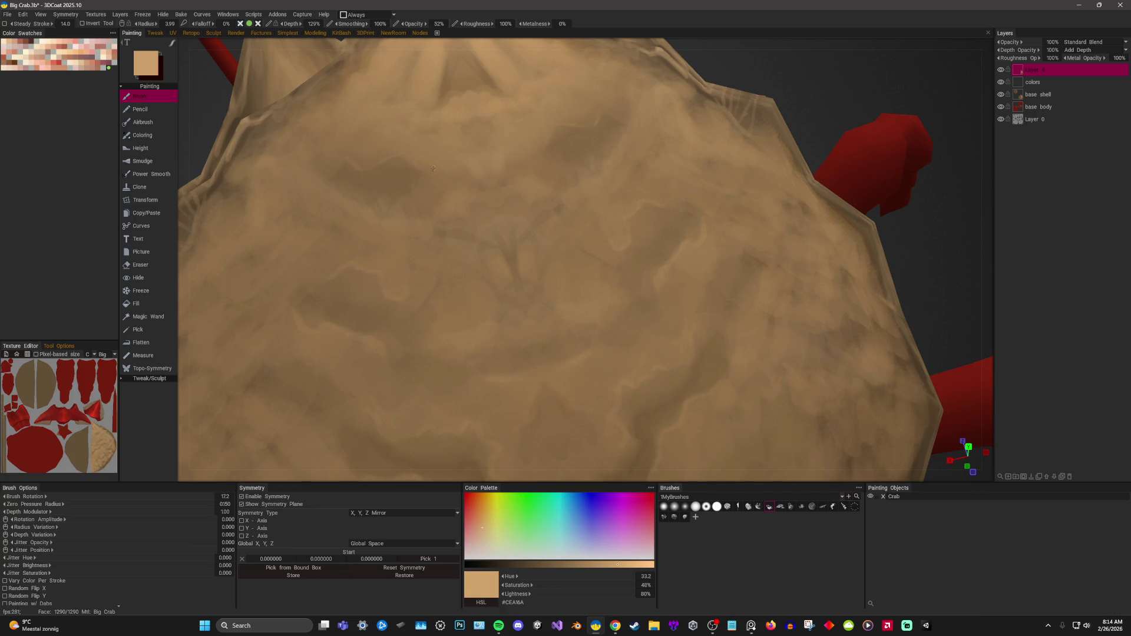
scroll(480, 232, up, 1)
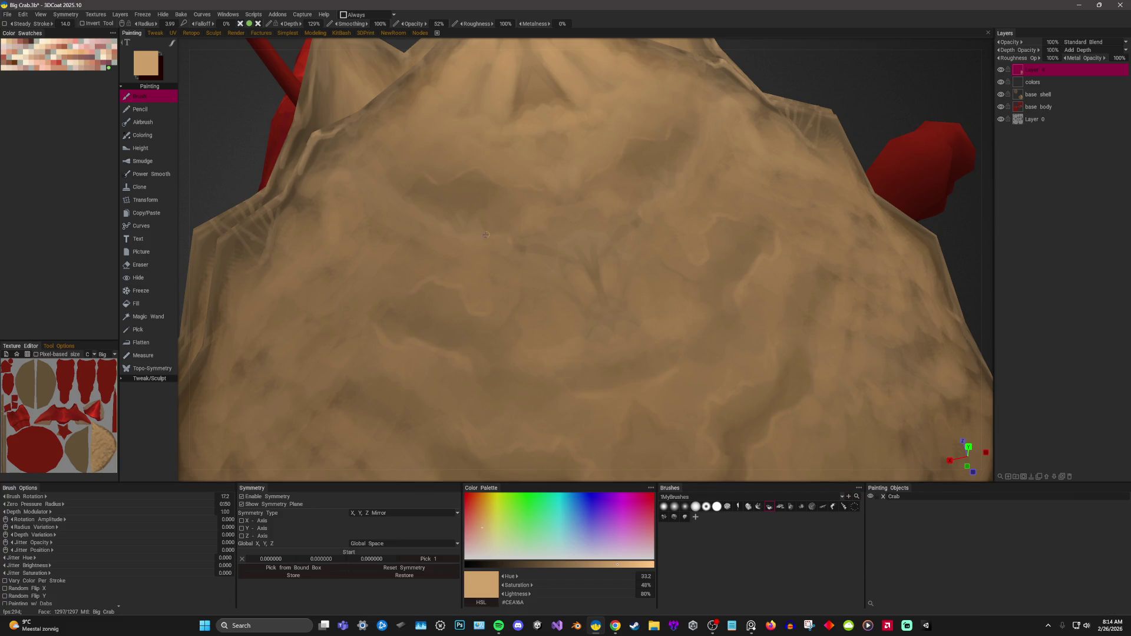
scroll(543, 240, down, 3)
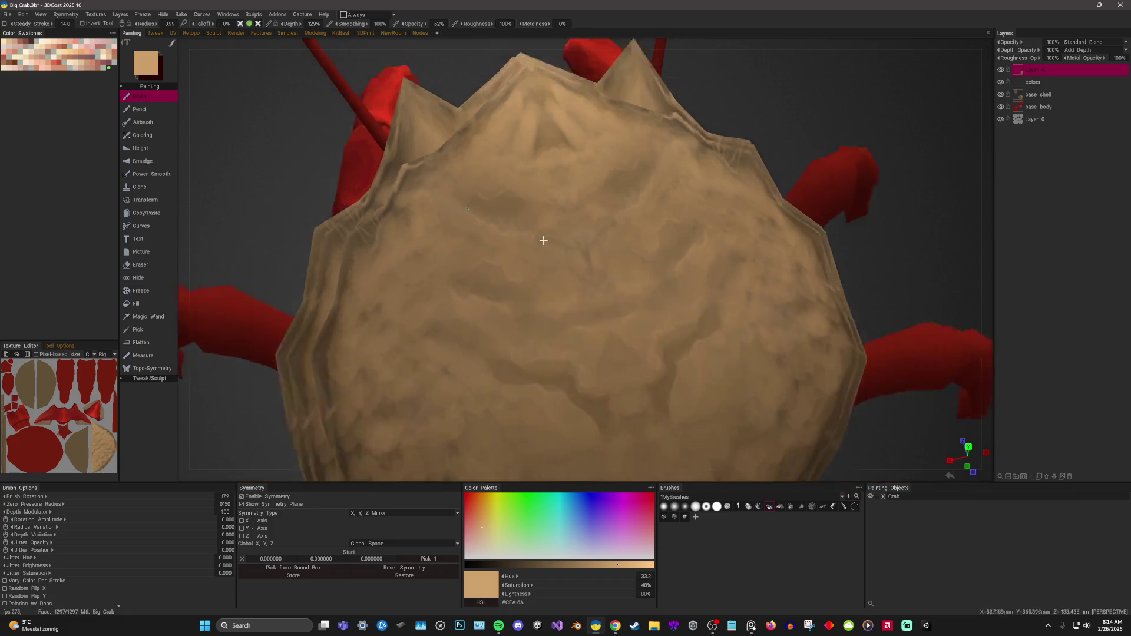
scroll(542, 240, down, 2)
scroll(570, 247, up, 4)
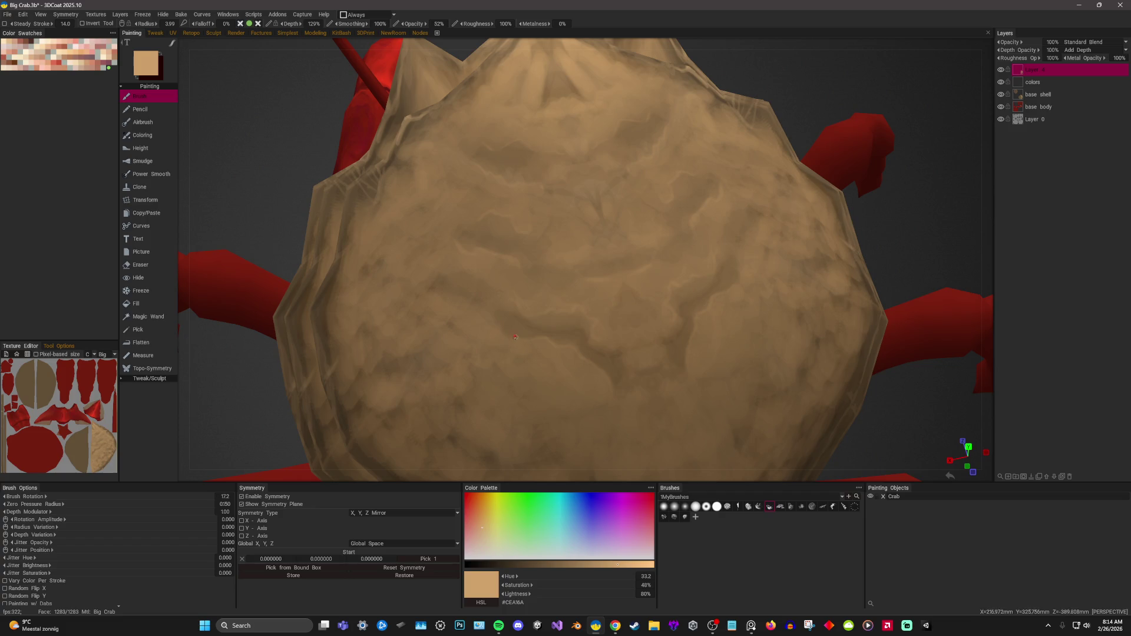
Sample mid and darker browns from the shell and paint blotchy mottling, then shrink the brush for detail.
middle_drag(519, 346, 550, 328)
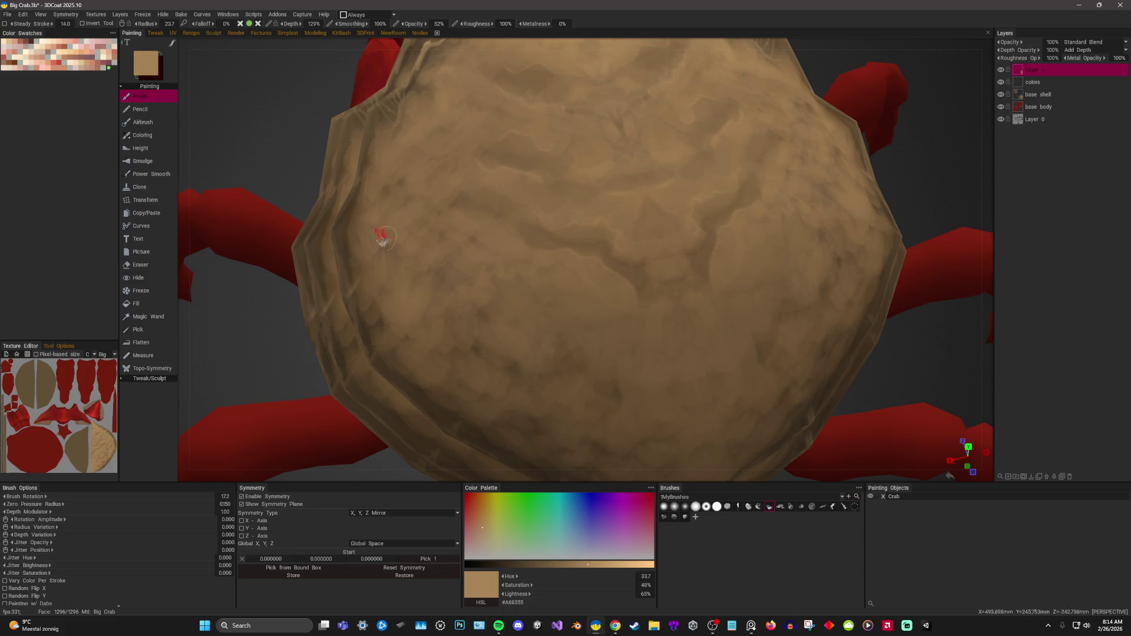
key(v)
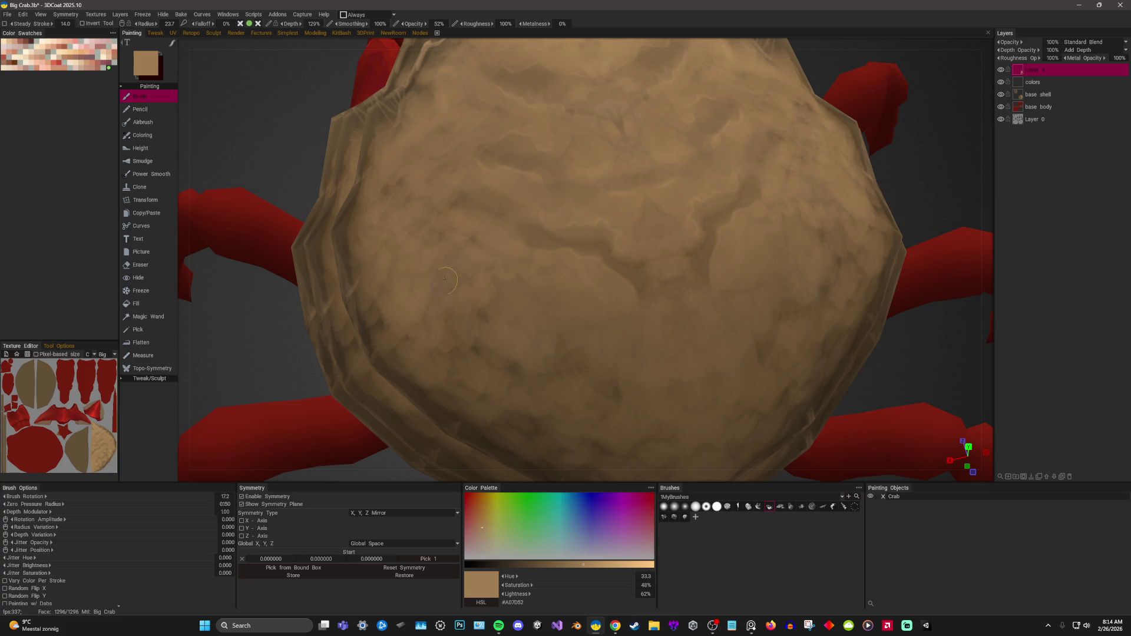
key(v)
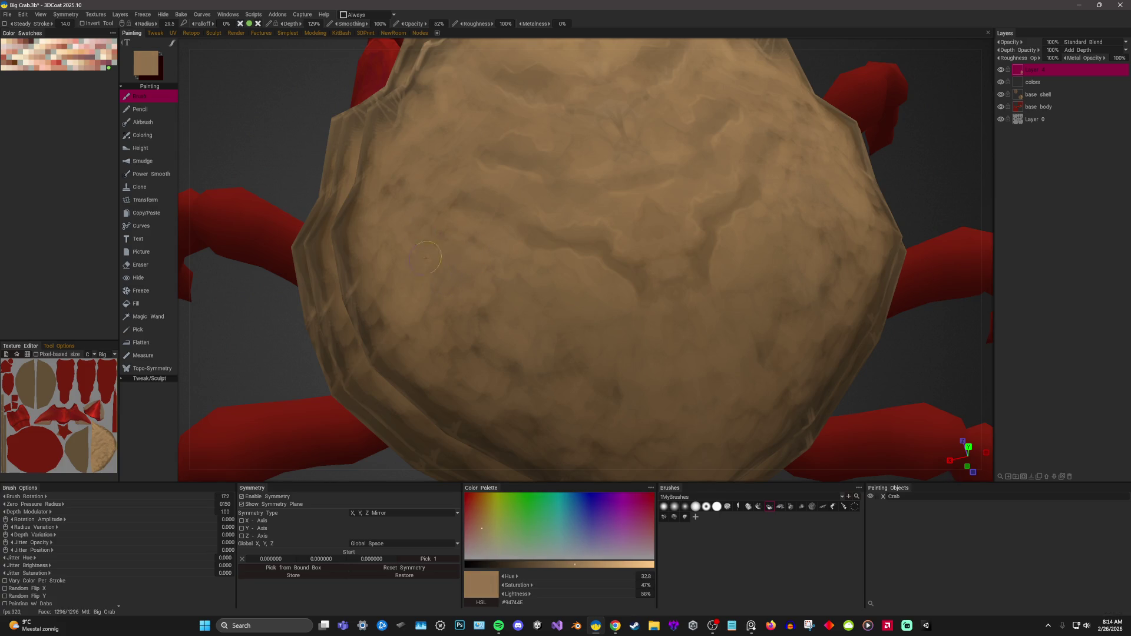
key(v)
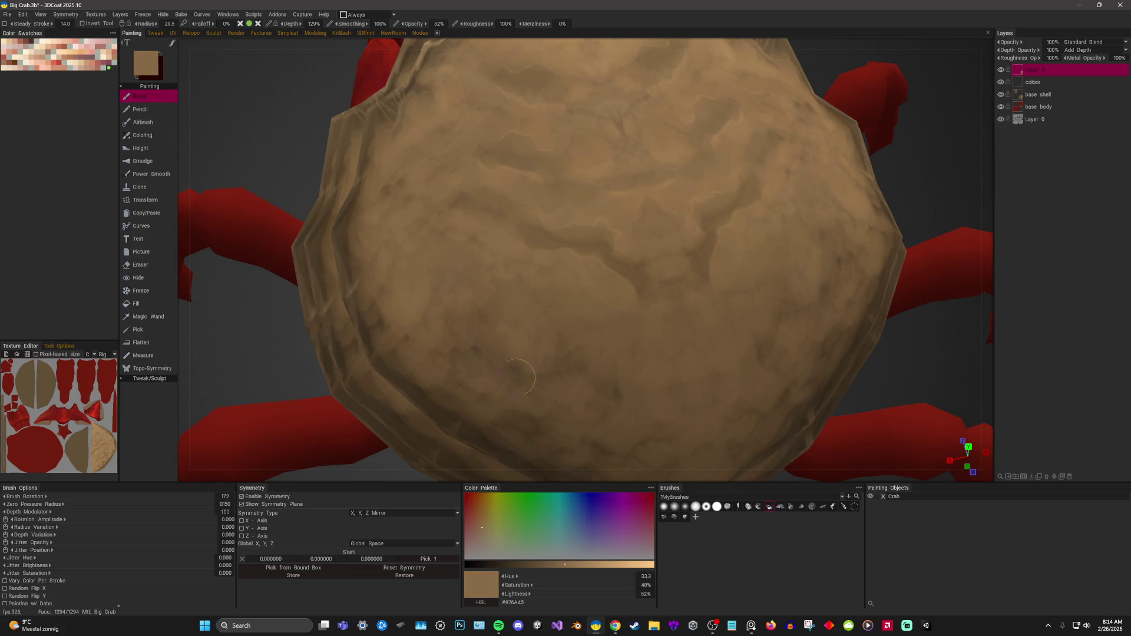
key(v)
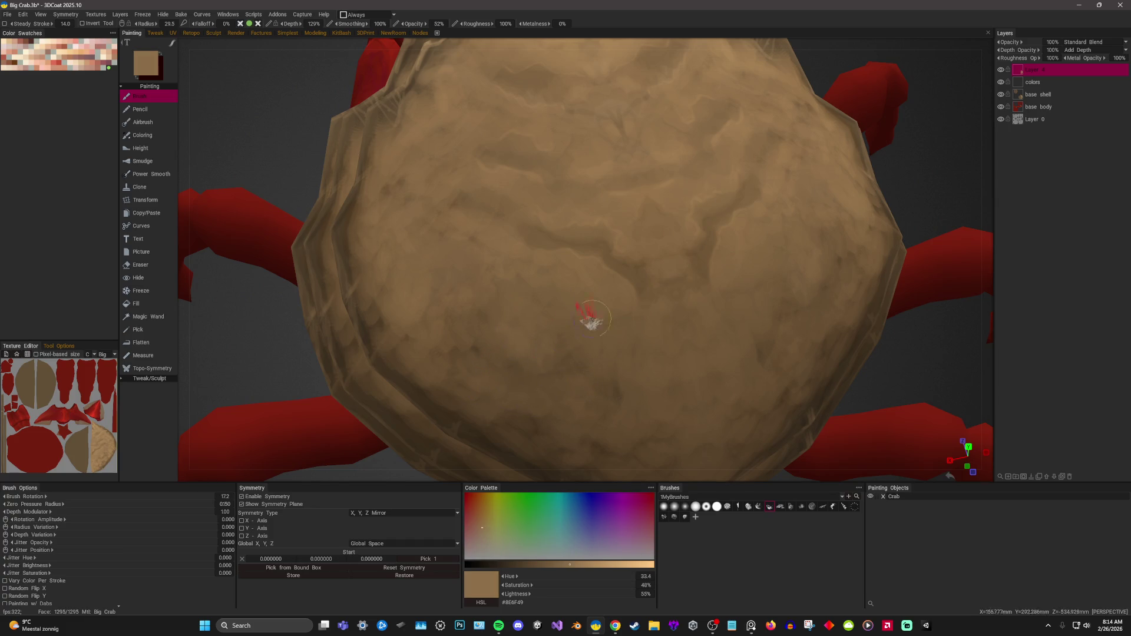
right_drag(598, 240, 480, 318)
With a tiny brush and a dark brown, draw thin crack lines across the shell, then sample a lighter tan.
key(v)
right_drag(519, 373, 496, 371)
key(v)
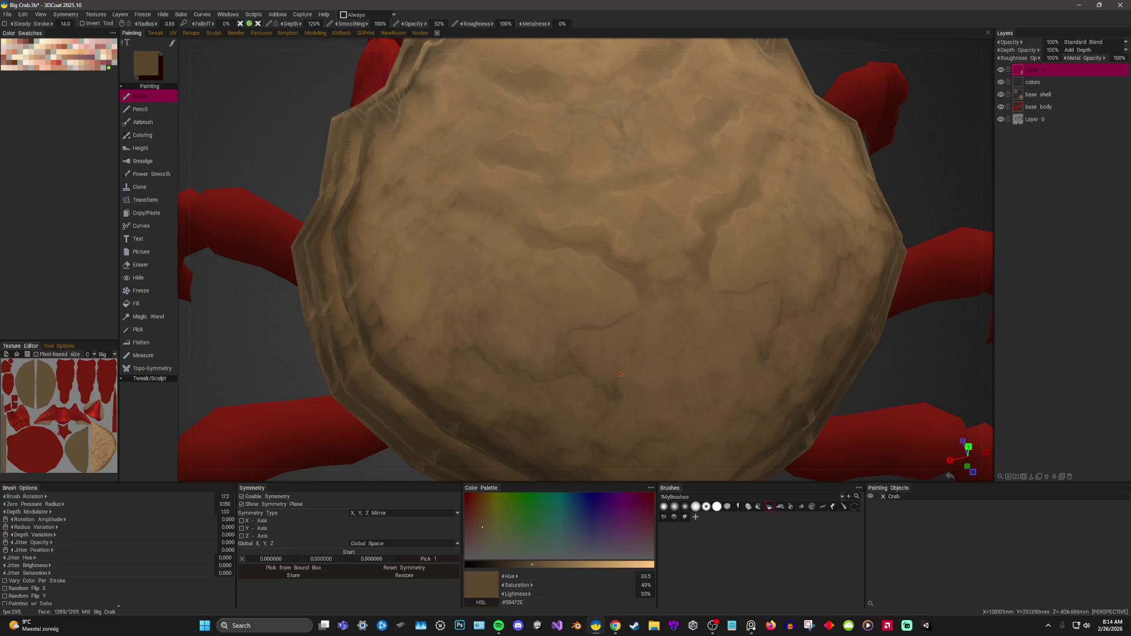
key(v)
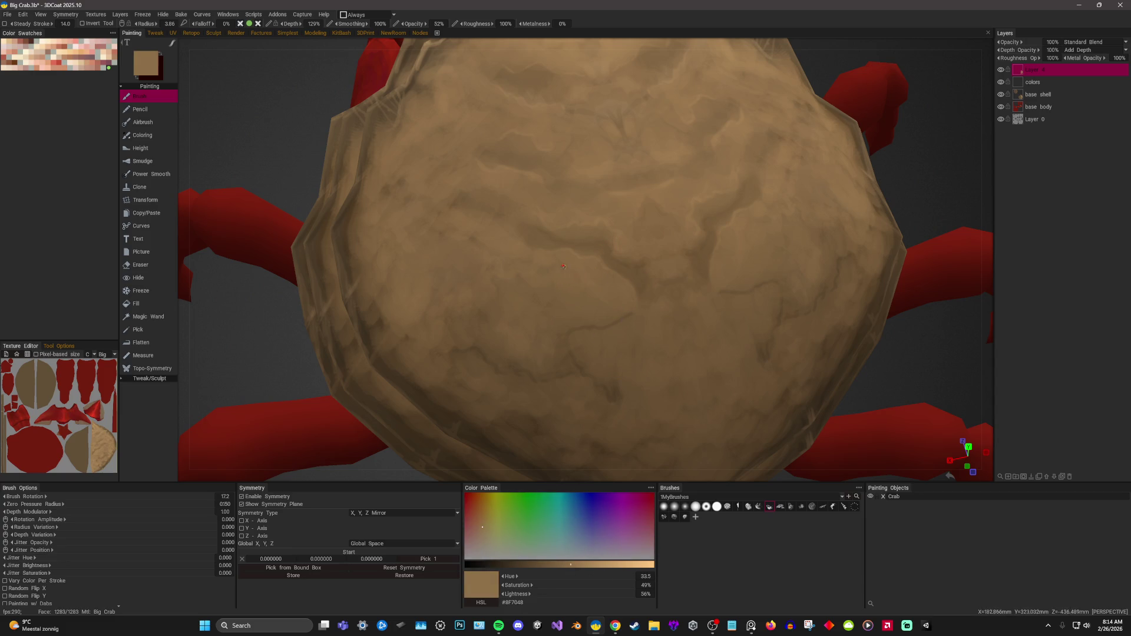